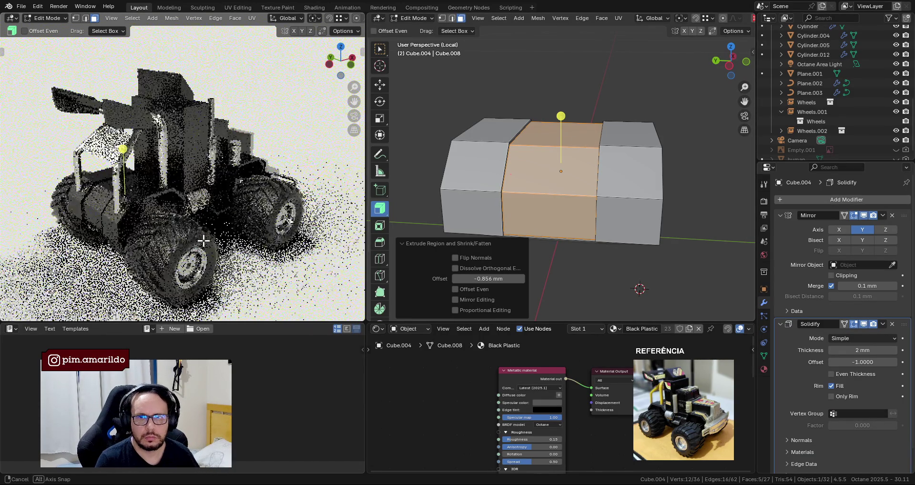
# Shrink the first extruded face band -0.856 mm inward, then inspect the new groove.
pyautogui.moveTo(574, 122); pyautogui.dragTo(560, 120, button='middle')
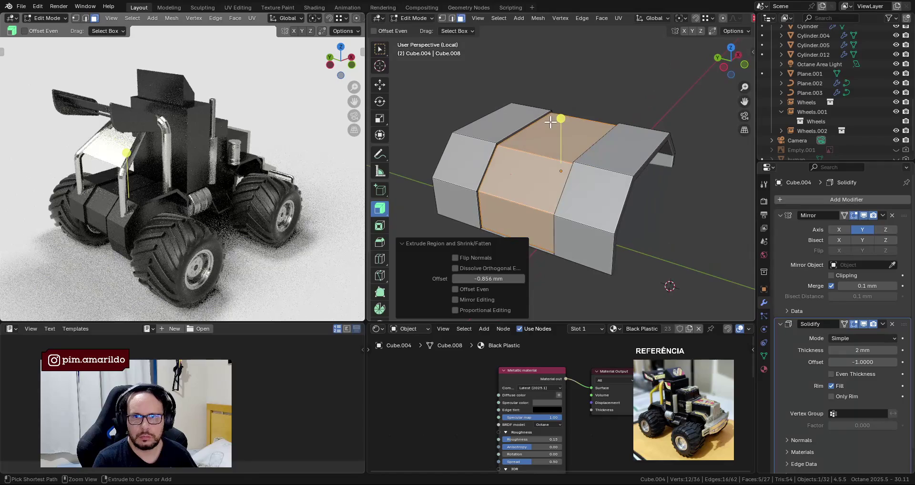
pyautogui.moveTo(560, 119); pyautogui.dragTo(565, 122)
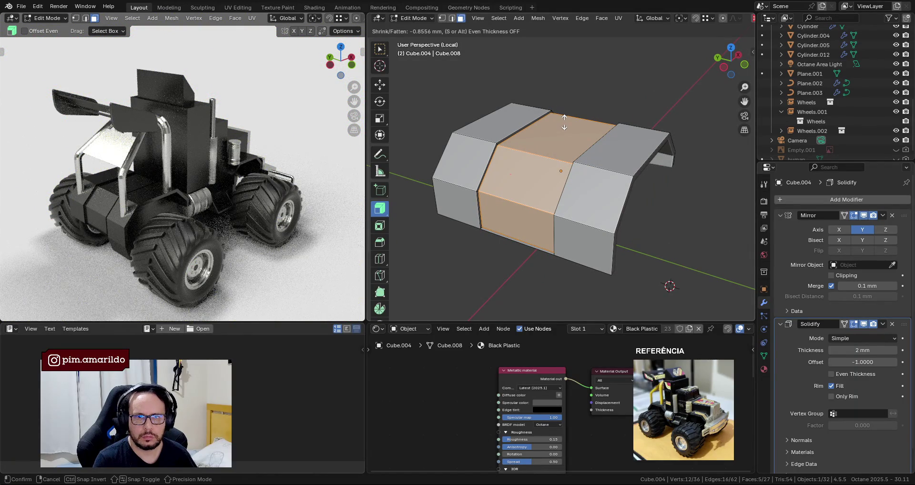
pyautogui.moveTo(565, 122); pyautogui.dragTo(563, 122)
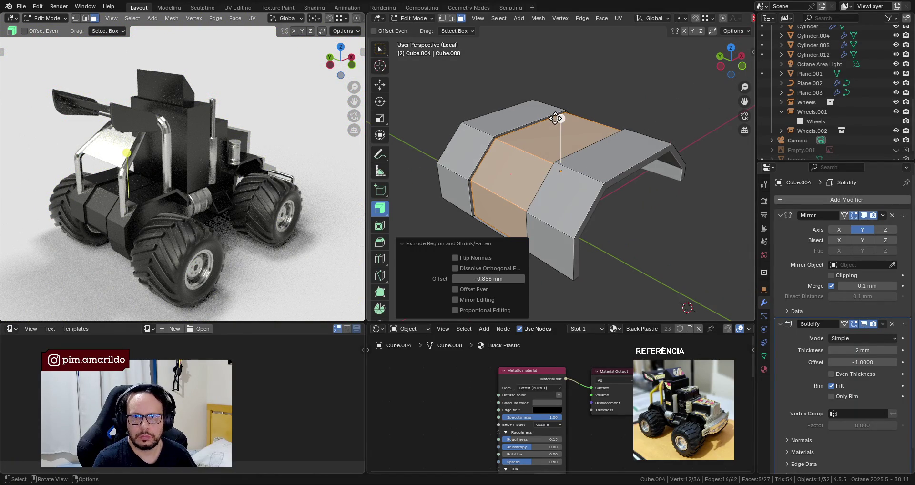
pyautogui.press('Tab')
pyautogui.moveTo(210, 187); pyautogui.dragTo(229, 188, button='middle')
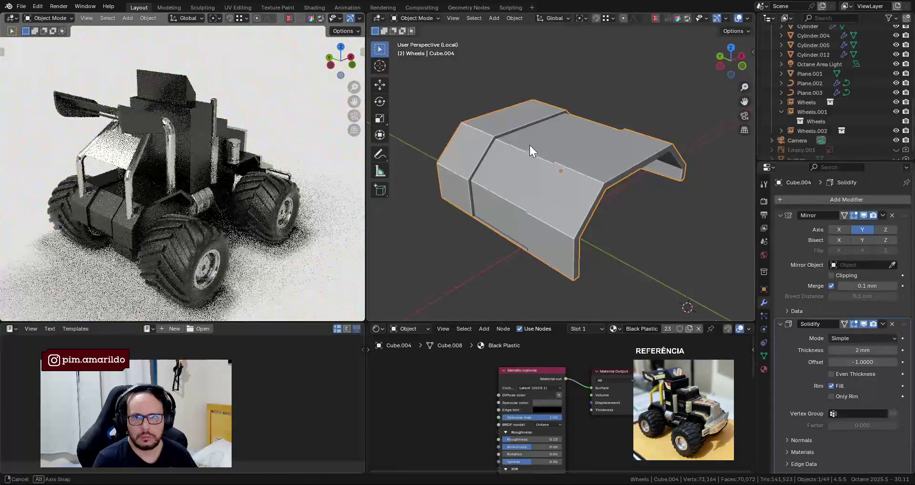
pyautogui.moveTo(530, 145); pyautogui.dragTo(505, 142, button='middle')
pyautogui.moveTo(162, 185); pyautogui.dragTo(164, 187, button='middle')
pyautogui.moveTo(529, 152); pyautogui.dragTo(509, 151, button='middle')
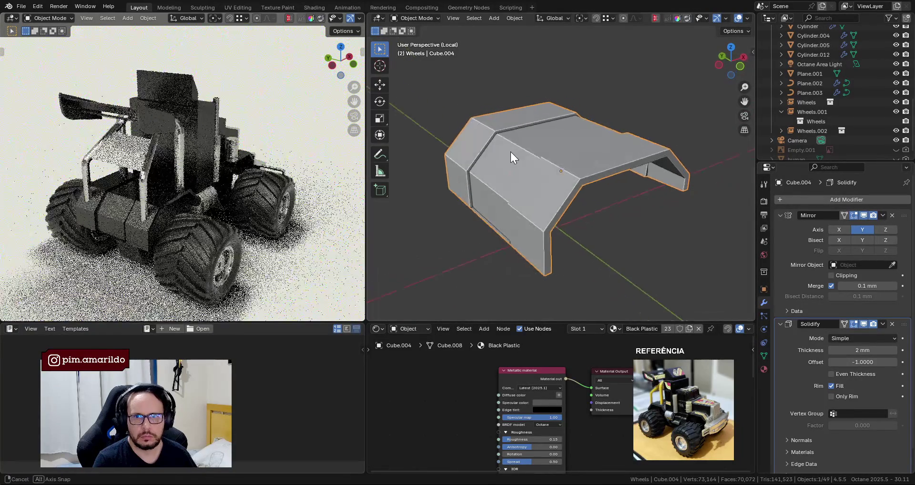
# Extrude the middle face band and push it -0.399 mm inward to form a second groove.
pyautogui.press('Tab')
pyautogui.press('b')
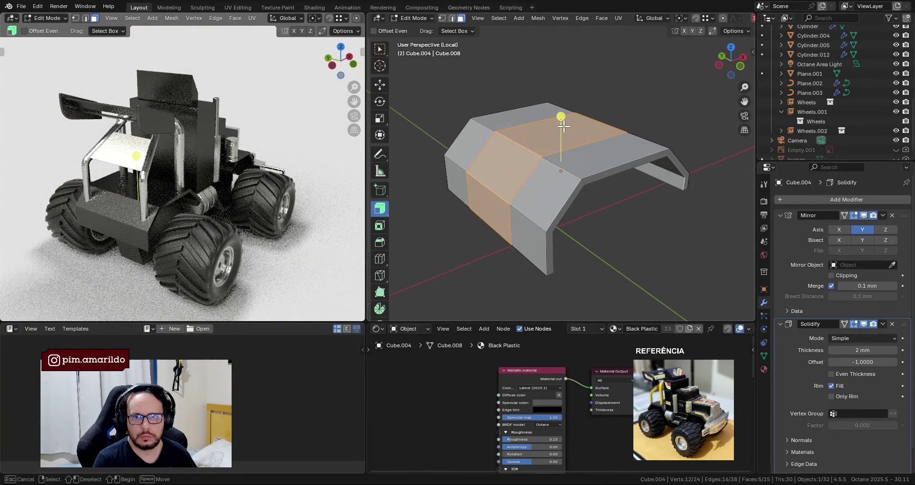
pyautogui.press('Escape')
pyautogui.moveTo(561, 116); pyautogui.dragTo(563, 117)
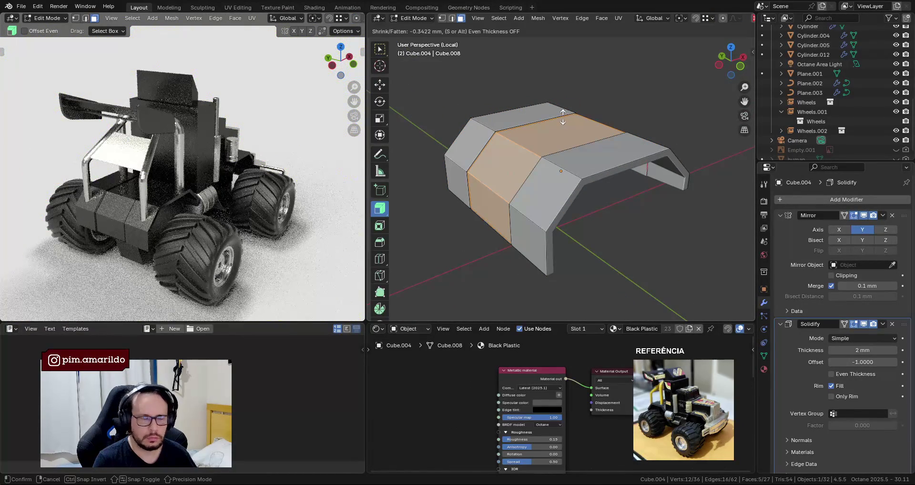
pyautogui.click(563, 116)
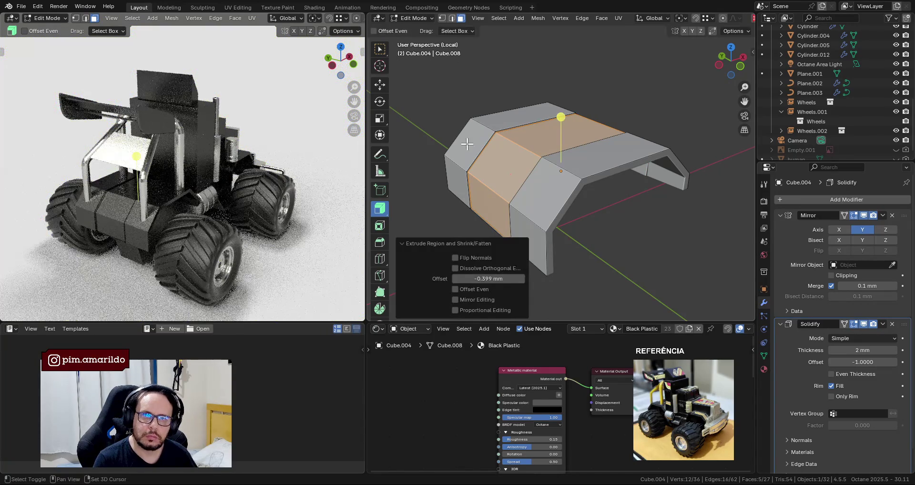
pyautogui.moveTo(200, 196)
pyautogui.mouseDown(button='middle')
pyautogui.moveTo(231, 198)
pyautogui.moveTo(173, 204)
pyautogui.mouseUp(button='middle')
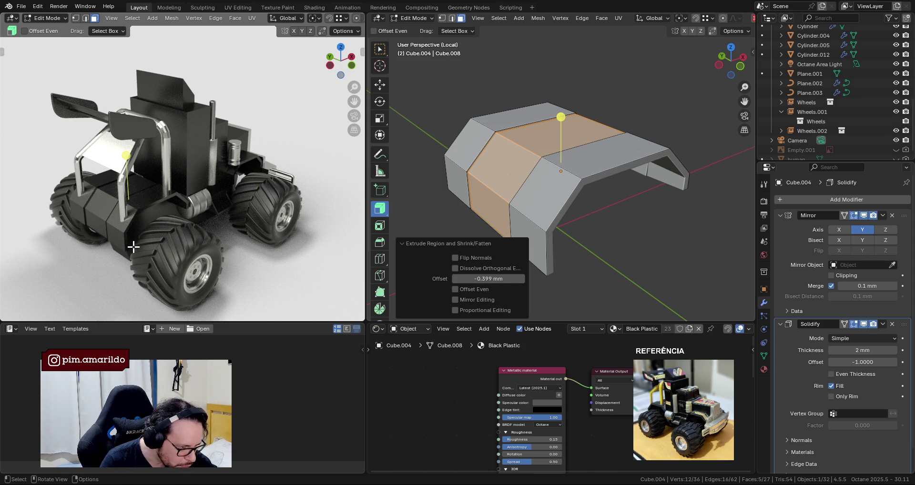
pyautogui.moveTo(229, 214)
pyautogui.mouseDown(button='middle')
pyautogui.moveTo(281, 208)
pyautogui.moveTo(152, 227)
pyautogui.mouseUp(button='middle')
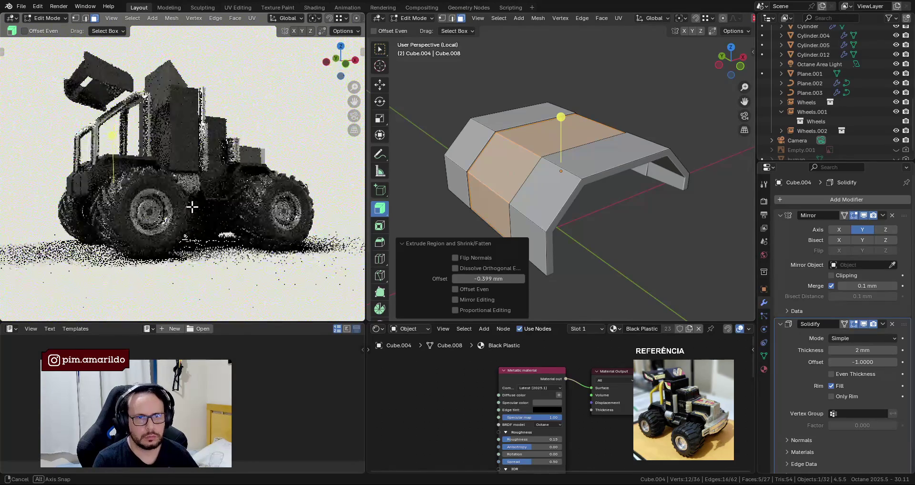
# Leave Edit Mode and save the file as 001-B.blend.
pyautogui.moveTo(152, 226)
pyautogui.mouseDown(button='middle')
pyautogui.moveTo(172, 222)
pyautogui.moveTo(165, 173)
pyautogui.moveTo(307, 157)
pyautogui.moveTo(310, 186)
pyautogui.moveTo(282, 204)
pyautogui.moveTo(236, 165)
pyautogui.moveTo(179, 163)
pyautogui.moveTo(236, 158)
pyautogui.moveTo(249, 165)
pyautogui.moveTo(248, 178)
pyautogui.mouseUp(button='middle')
pyautogui.press('Tab')
pyautogui.hotkey('ctrl', 's')
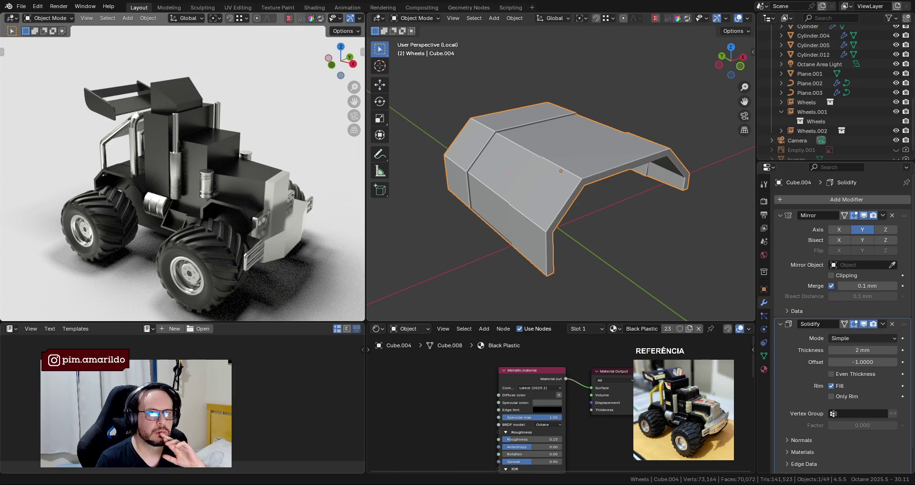
# Exit local view to show the whole truck, save again, and select the front bumper.
pyautogui.keyDown('shift'); pyautogui.moveTo(245, 211); pyautogui.dragTo(224, 188, button='middle'); pyautogui.keyUp('shift')
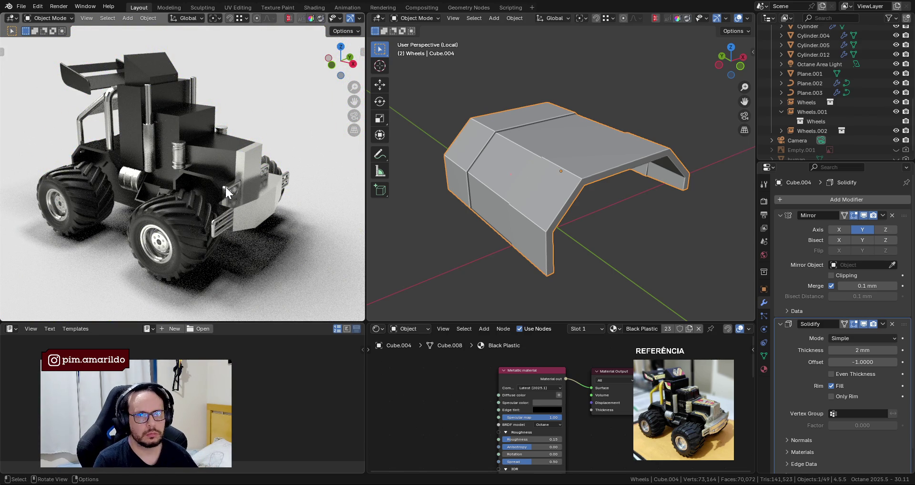
pyautogui.press('KP_Divide')
pyautogui.moveTo(589, 215); pyautogui.dragTo(543, 184, button='middle')
pyautogui.hotkey('ctrl', 's')
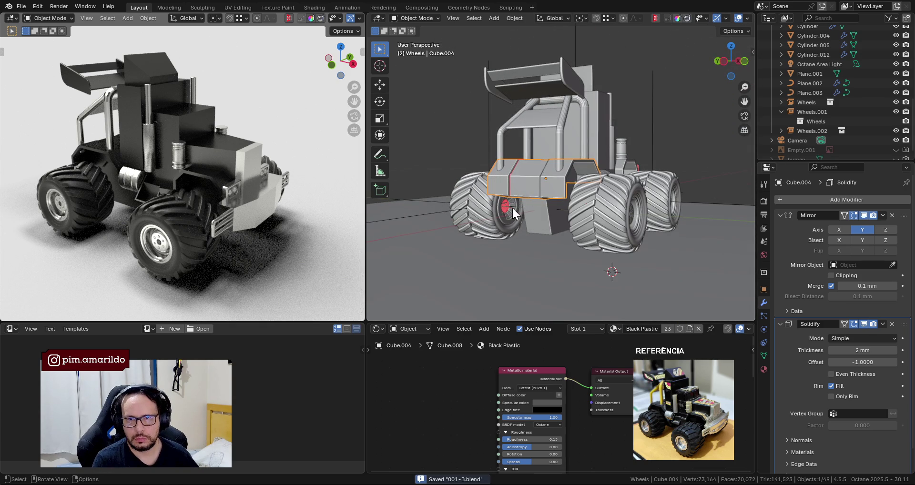
pyautogui.scroll(2, 512, 208)
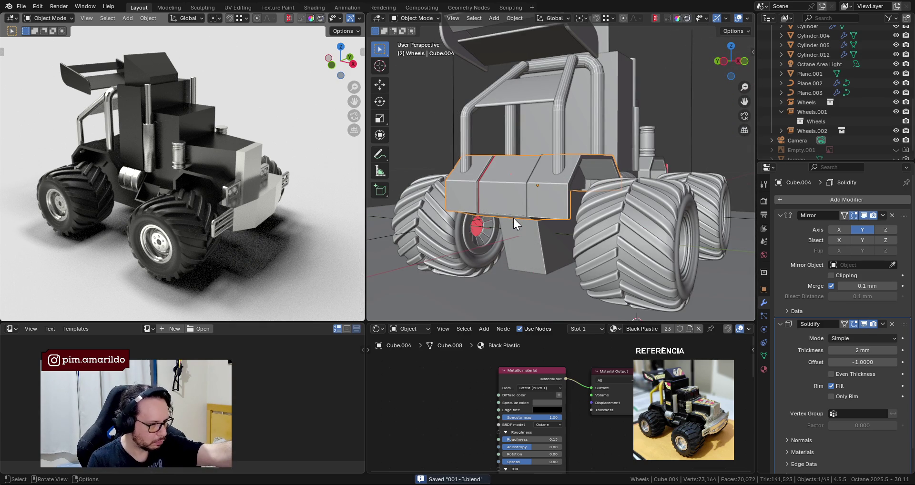
pyautogui.moveTo(517, 234)
pyautogui.mouseDown(button='middle')
pyautogui.moveTo(545, 230)
pyautogui.moveTo(438, 227)
pyautogui.moveTo(619, 201)
pyautogui.moveTo(556, 232)
pyautogui.moveTo(530, 231)
pyautogui.moveTo(550, 231)
pyautogui.mouseUp(button='middle')
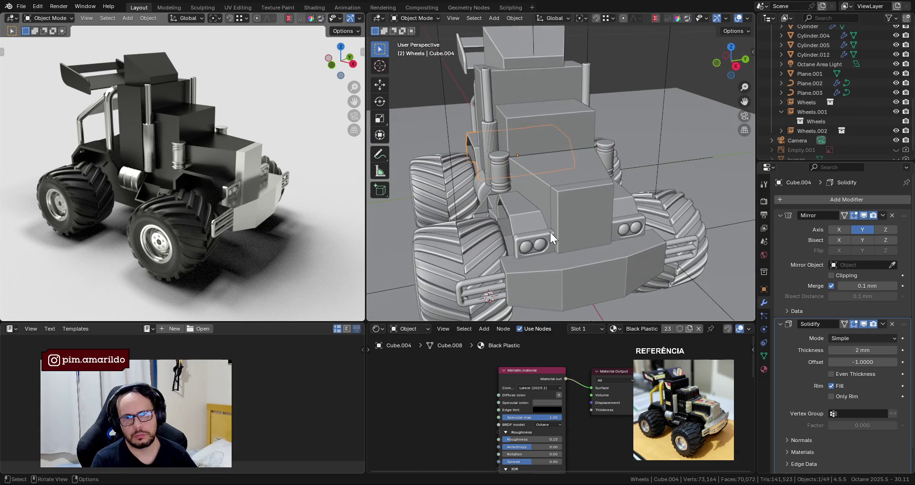
pyautogui.click(560, 265)
pyautogui.scroll(4, 543, 234)
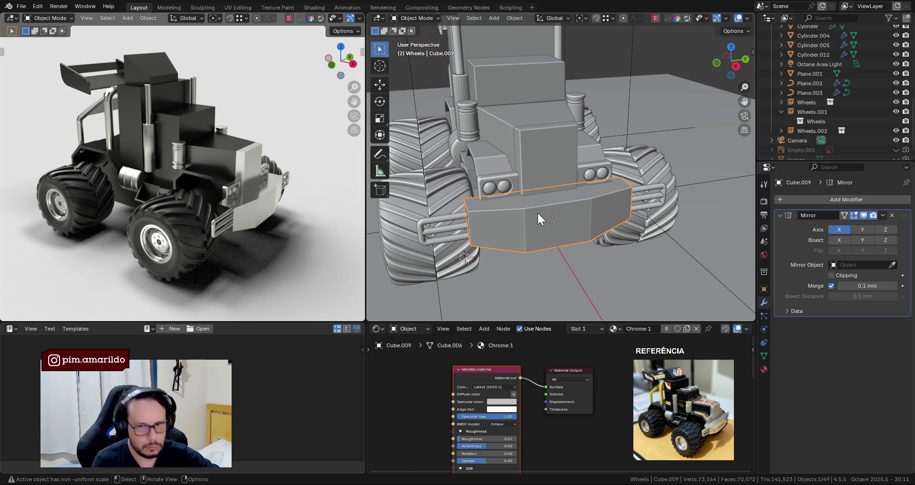
# Switch to top orthographic view and show the bumper's Item transform values in the sidebar.
pyautogui.press('KP_7')
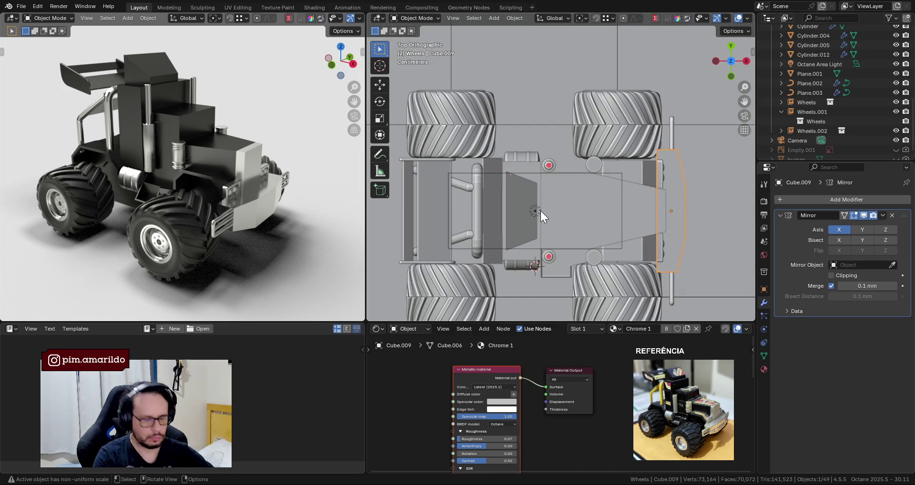
pyautogui.press('n')
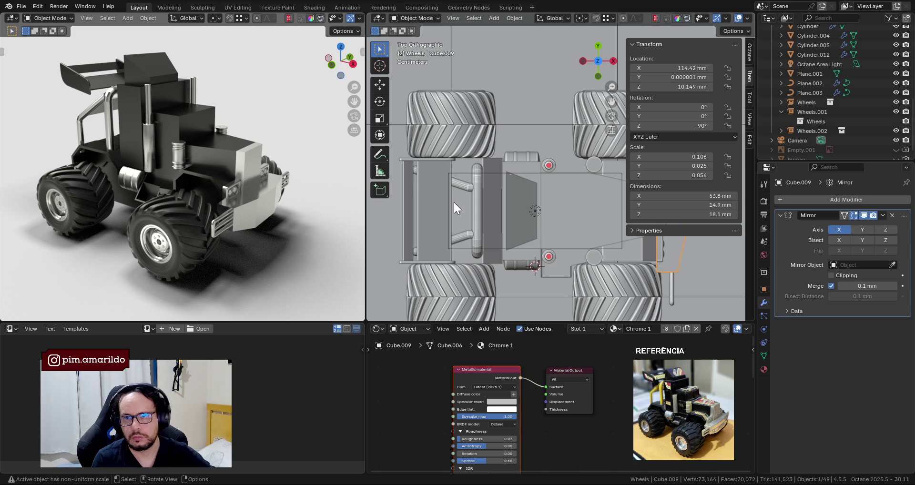
pyautogui.keyDown('shift'); pyautogui.moveTo(673, 265); pyautogui.dragTo(534, 230, button='middle'); pyautogui.keyUp('shift')
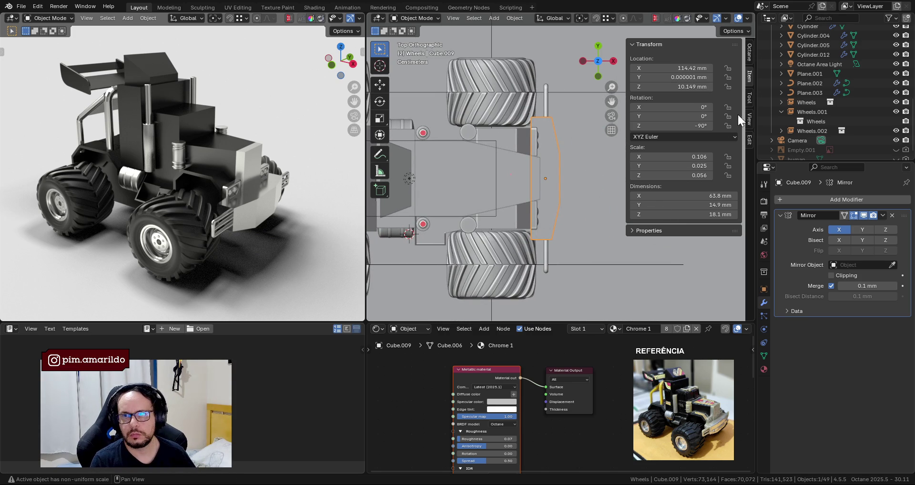
pyautogui.click(750, 138)
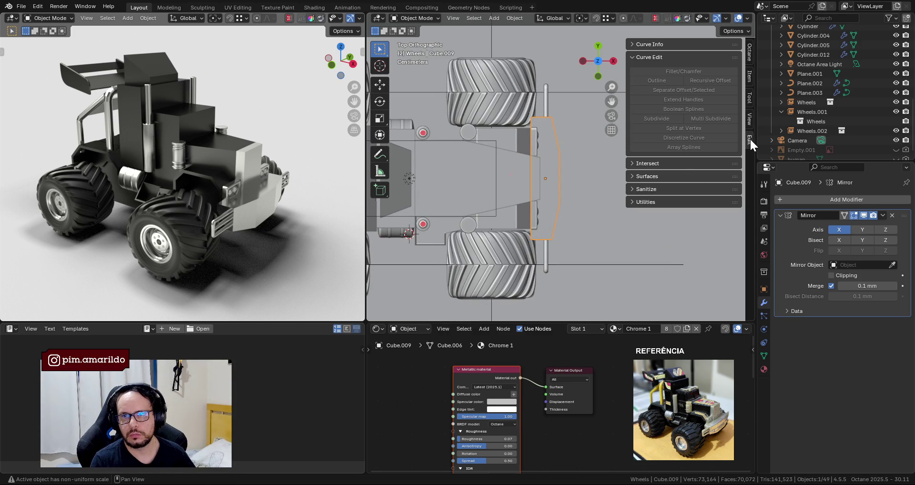
pyautogui.click(749, 120)
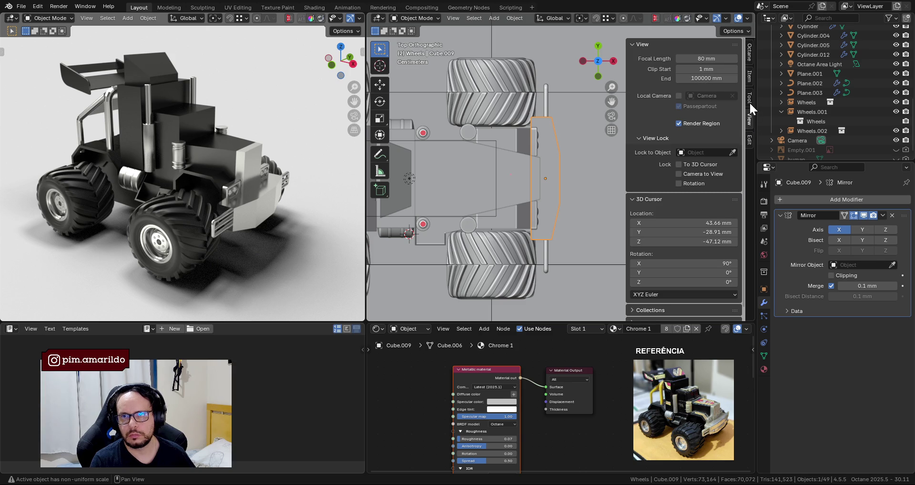
pyautogui.click(749, 78)
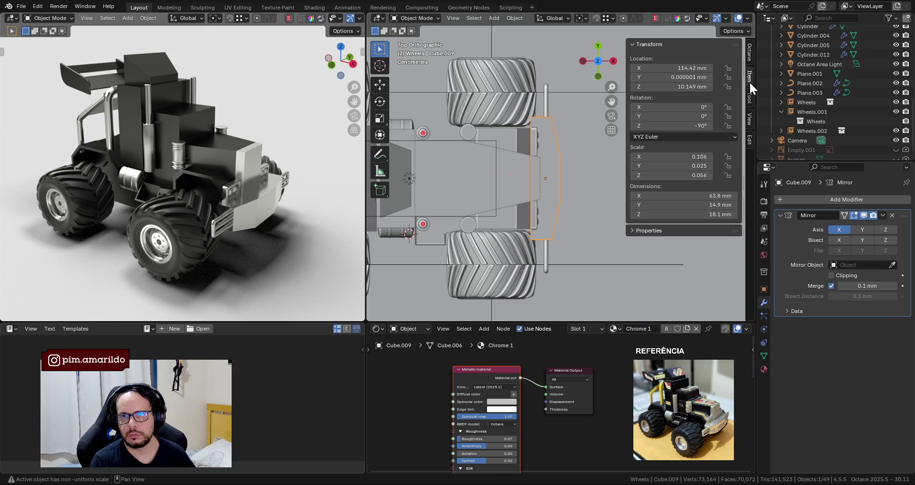
# Set the bumper's X dimension to 31.9 mm, half of 63.8 mm.
pyautogui.click(691, 196)
pyautogui.write('6')
pyautogui.press('Return')
pyautogui.hotkey('ctrl', 'z')
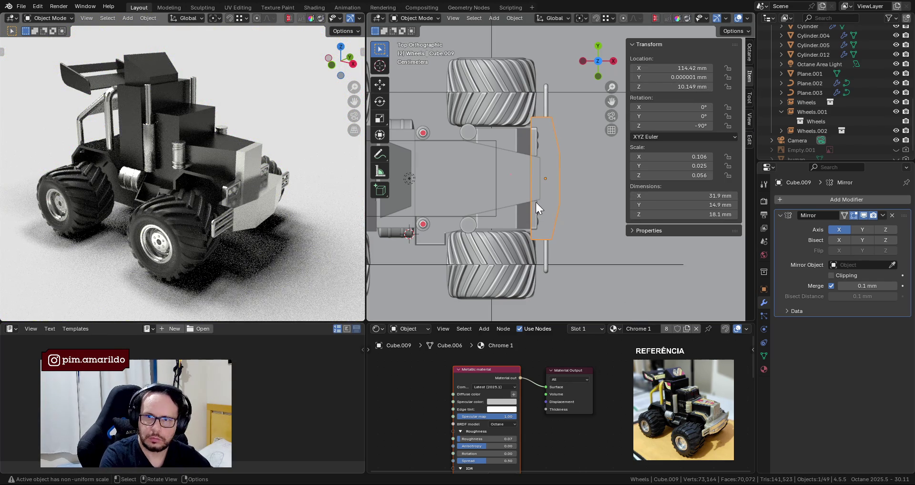
pyautogui.press('s')
pyautogui.press('y')
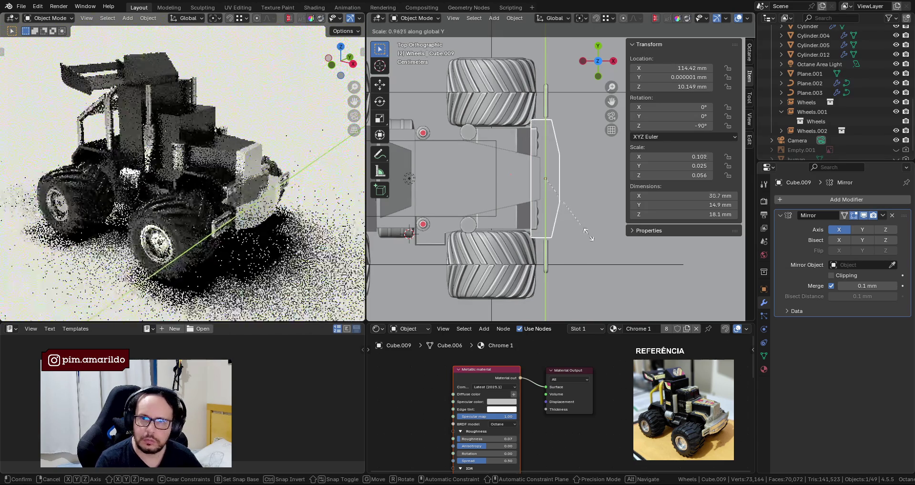
pyautogui.press('Escape')
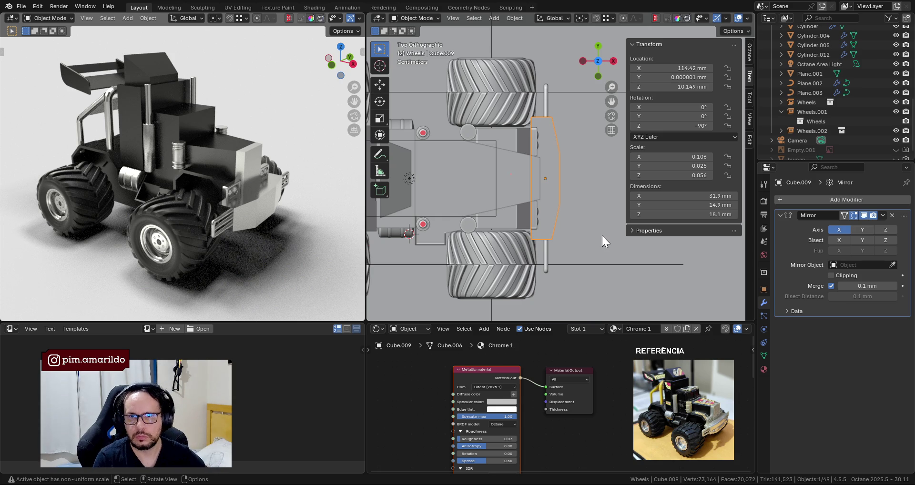
# Apply all transforms to the bumper, then try a 60 mm X dimension and undo it.
pyautogui.hotkey('ctrl', 'a')
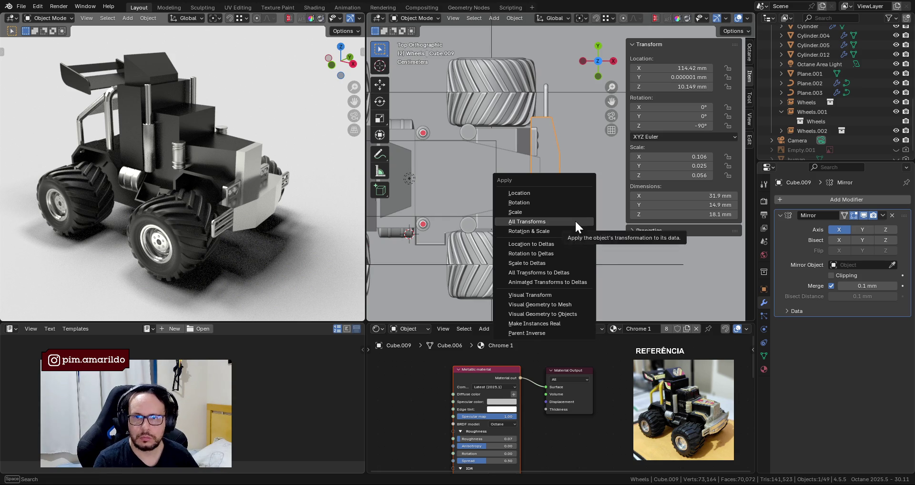
pyautogui.click(574, 219)
pyautogui.click(711, 196)
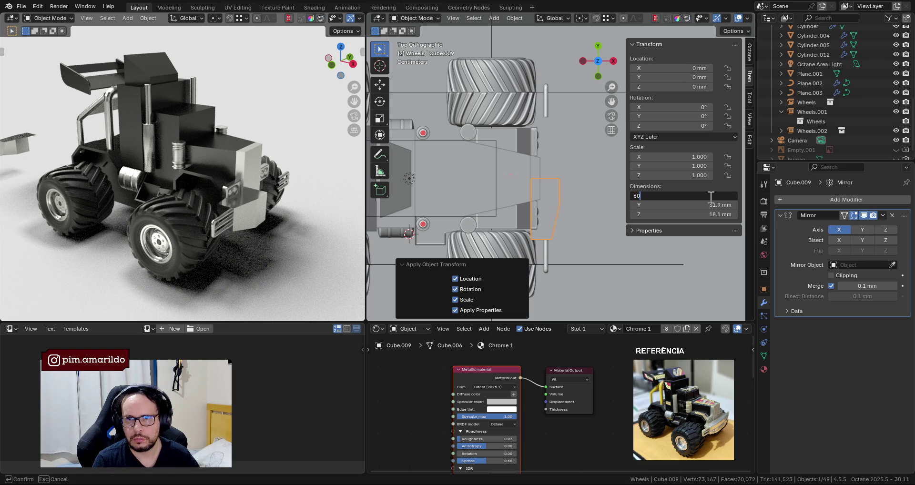
pyautogui.press('Return')
pyautogui.scroll(-2, 573, 207)
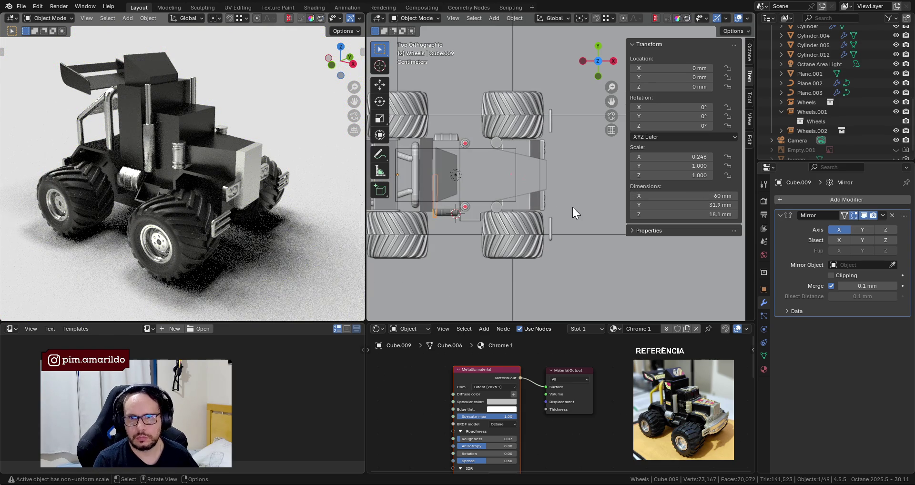
pyautogui.hotkey('ctrl', 'z')
pyautogui.keyDown('shift'); pyautogui.moveTo(546, 178); pyautogui.dragTo(534, 188, button='middle'); pyautogui.keyUp('shift')
pyautogui.scroll(1, 534, 189)
pyautogui.scroll(1, 534, 189)
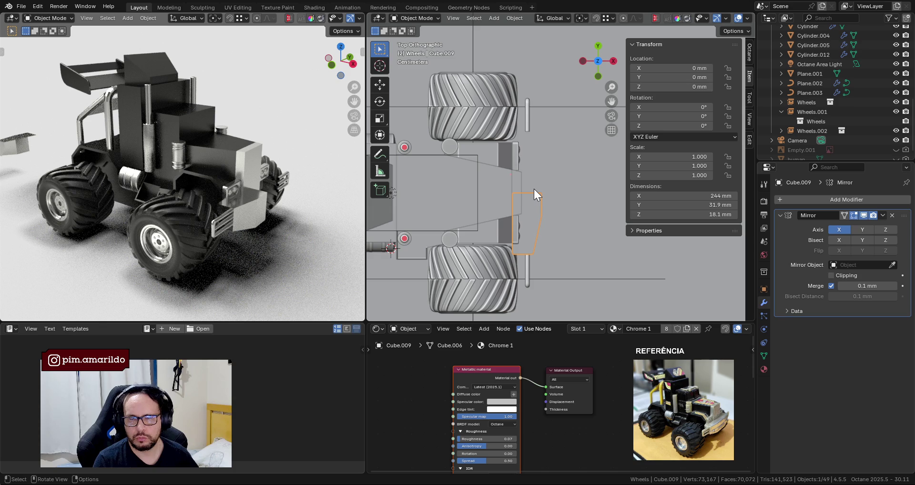
pyautogui.moveTo(533, 188); pyautogui.dragTo(530, 173, button='middle')
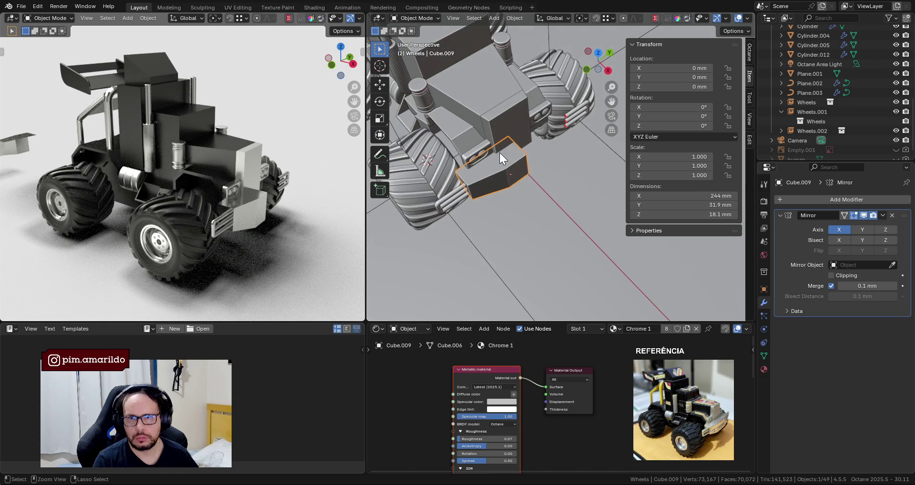
# Apply the bumper's Mirror modifier, then apply location, rotation and scale in top view.
pyautogui.click(883, 215)
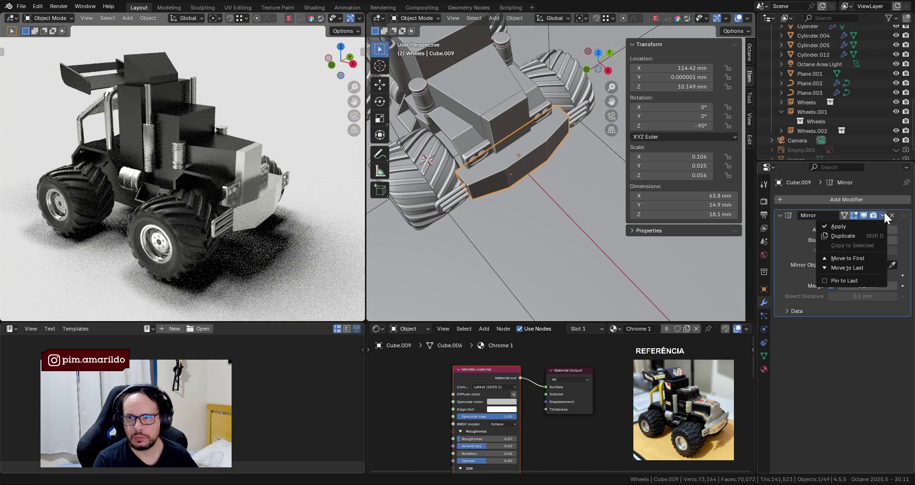
pyautogui.click(858, 222)
pyautogui.press('KP_7')
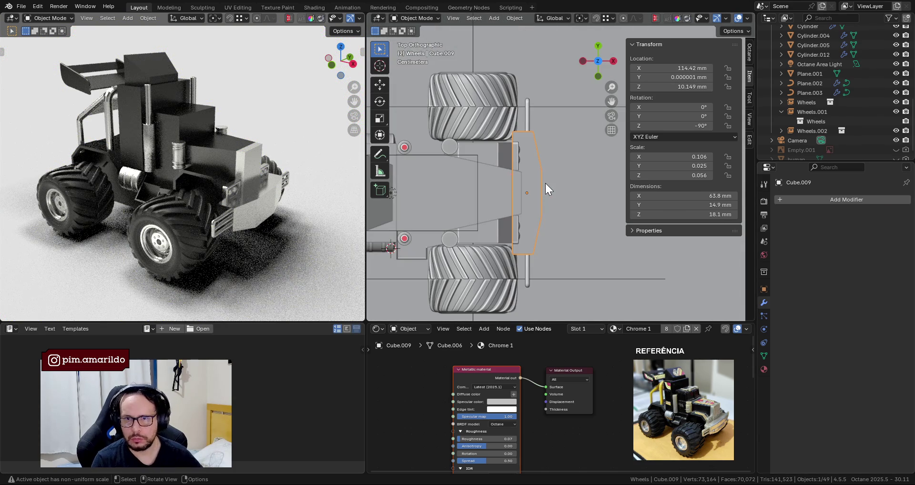
pyautogui.hotkey('ctrl', 'a')
pyautogui.click(569, 204)
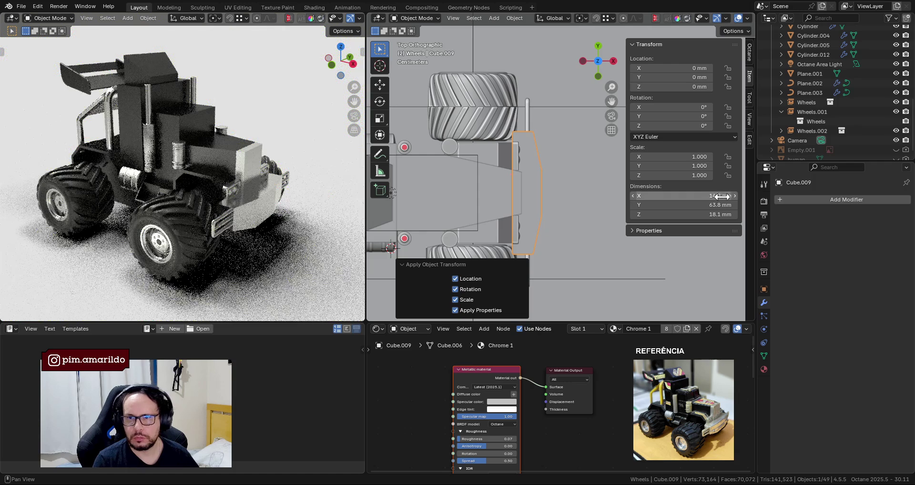
# Set the bumper's origin to its geometry and make its Y dimension 60 mm.
pyautogui.rightClick(543, 193)
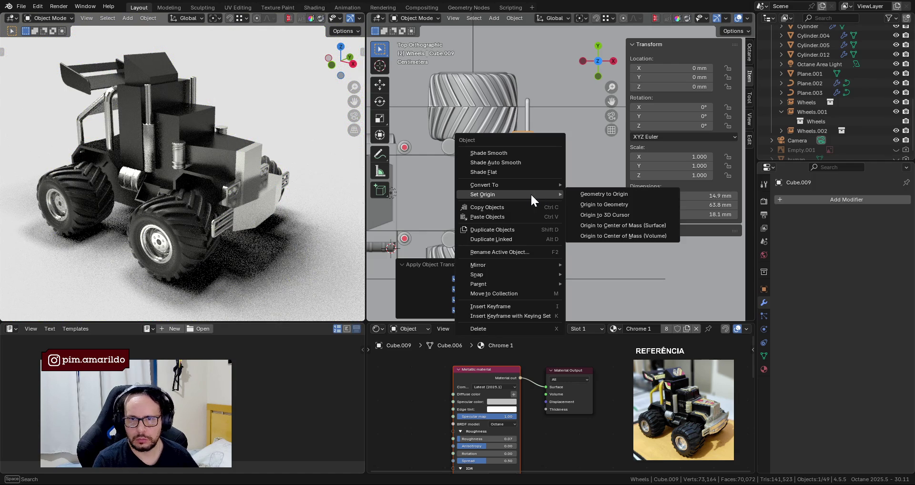
pyautogui.click(616, 207)
pyautogui.moveTo(616, 208); pyautogui.dragTo(513, 168, button='middle')
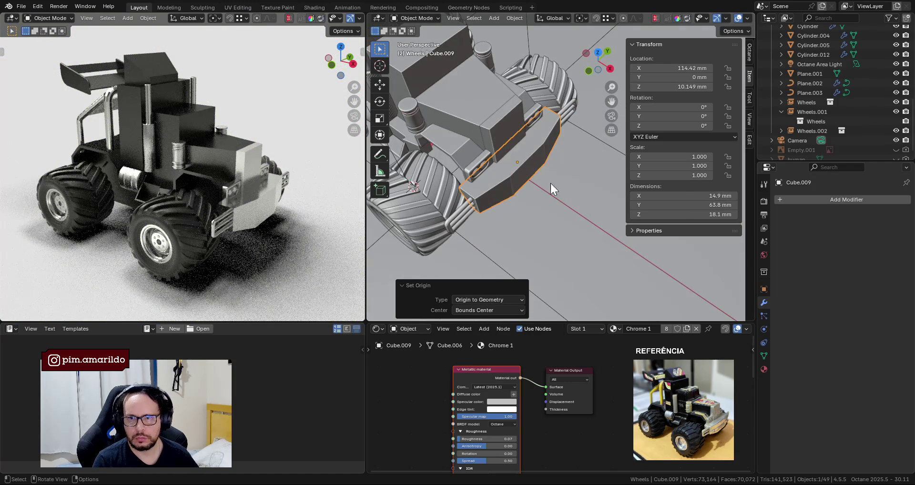
pyautogui.click(680, 205)
pyautogui.write('60')
pyautogui.press('Return')
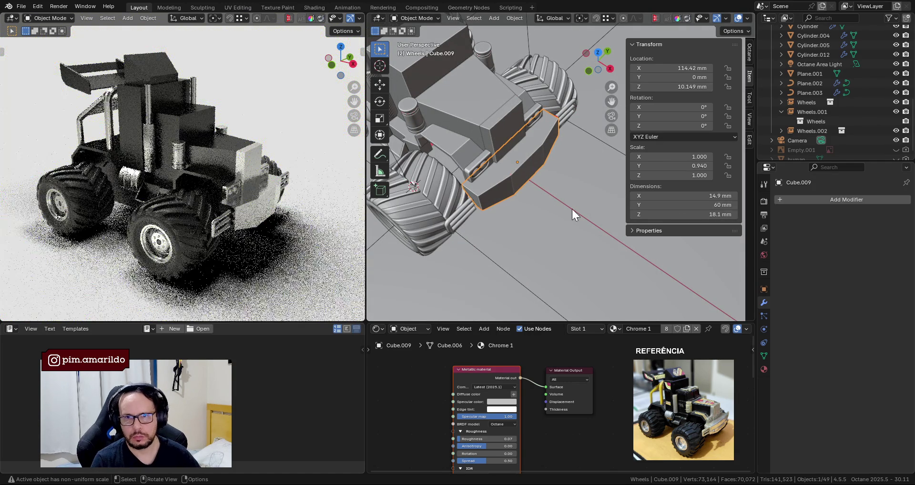
pyautogui.press('KP_7')
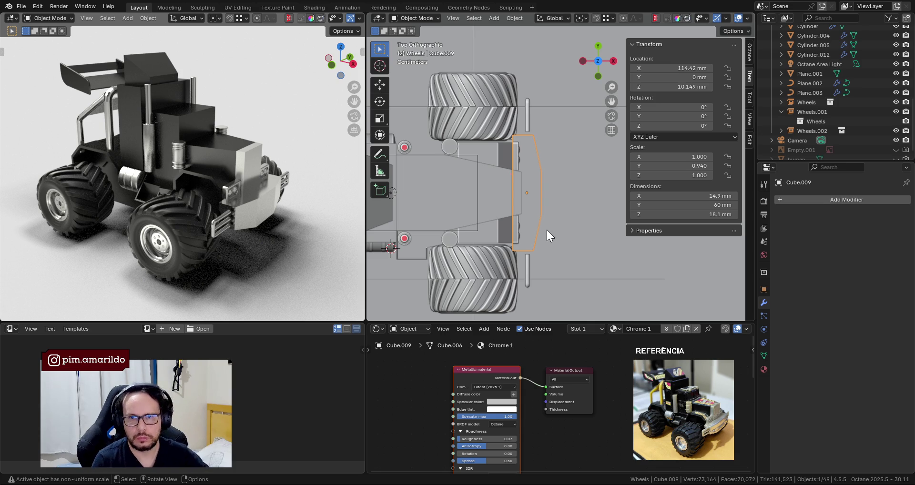
# Try scaling the bumper along X, cancel it, and enter Edit Mode.
pyautogui.press('s')
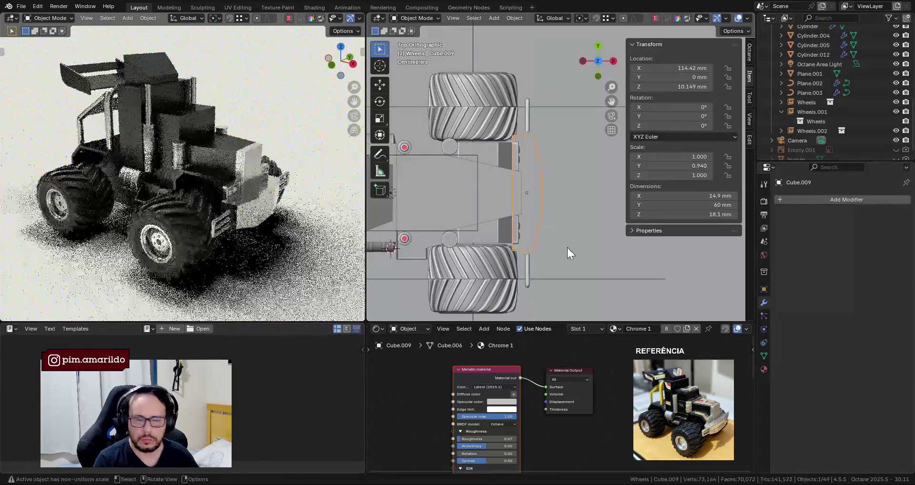
pyautogui.press('x')
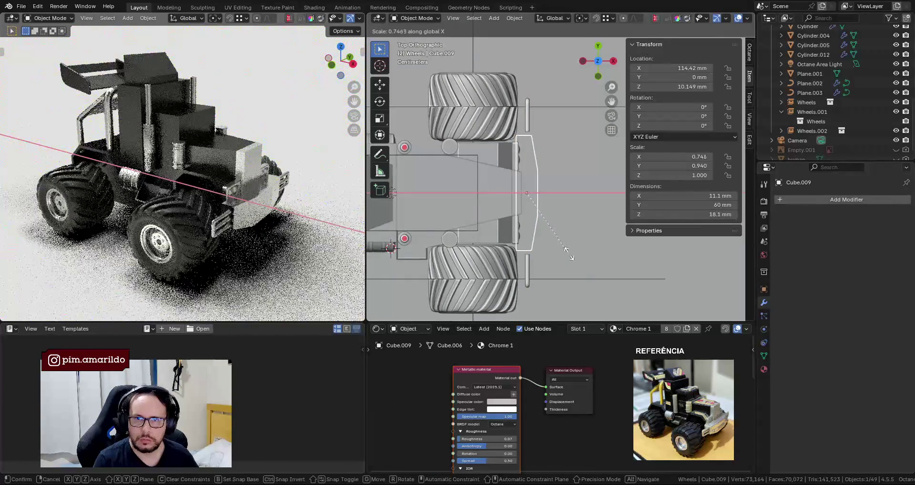
pyautogui.press('Escape')
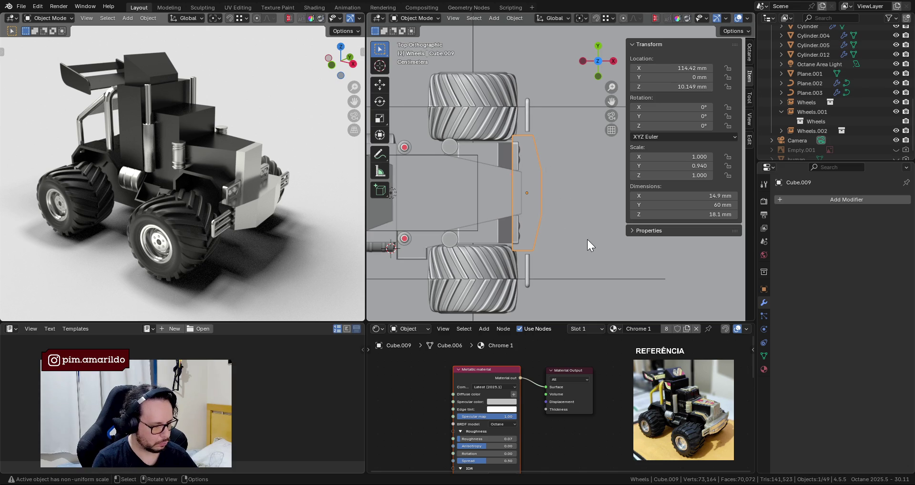
pyautogui.press('s')
pyautogui.press('Escape')
pyautogui.press('s')
pyautogui.press('x')
pyautogui.press('Escape')
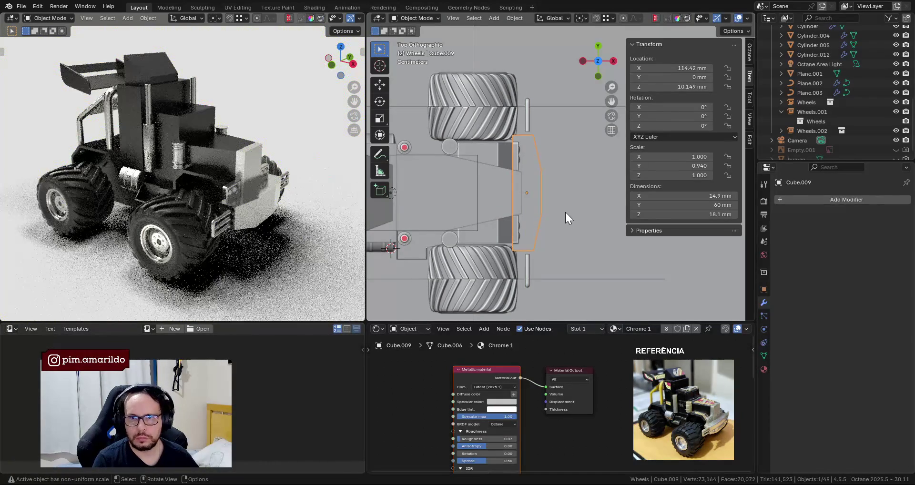
pyautogui.press('Tab')
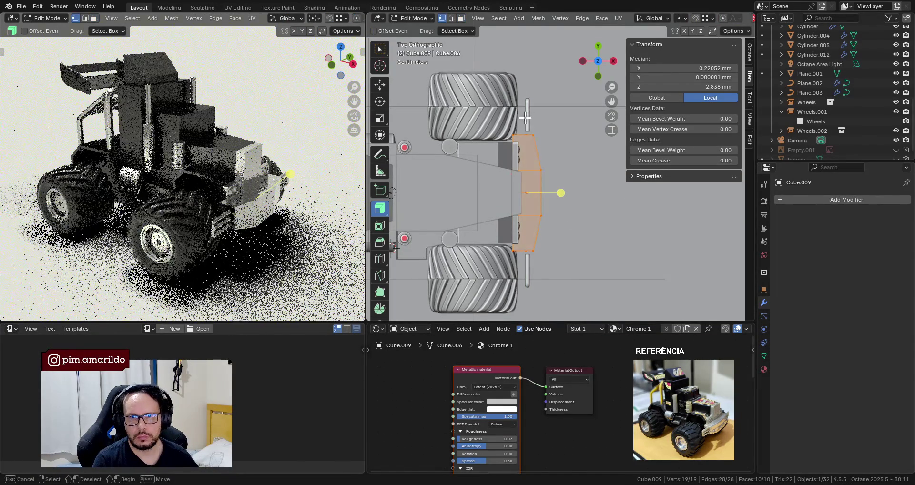
# Select the vertices at the bumper's outer ends in see-through view.
pyautogui.moveTo(526, 117)
pyautogui.mouseDown()
pyautogui.moveTo(617, 281)
pyautogui.moveTo(527, 111)
pyautogui.mouseUp()
pyautogui.hotkey('shift', 'z')
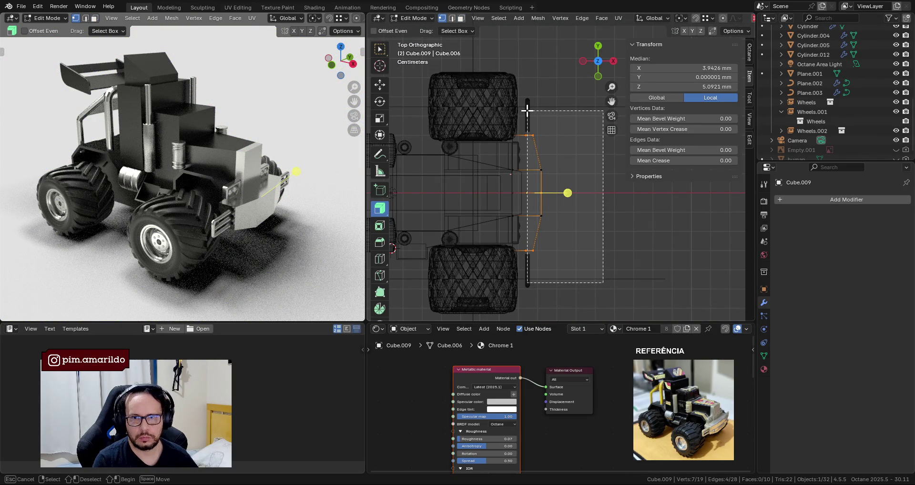
pyautogui.moveTo(567, 168); pyautogui.dragTo(567, 113, button='middle')
pyautogui.press('KP_7')
pyautogui.press('z')
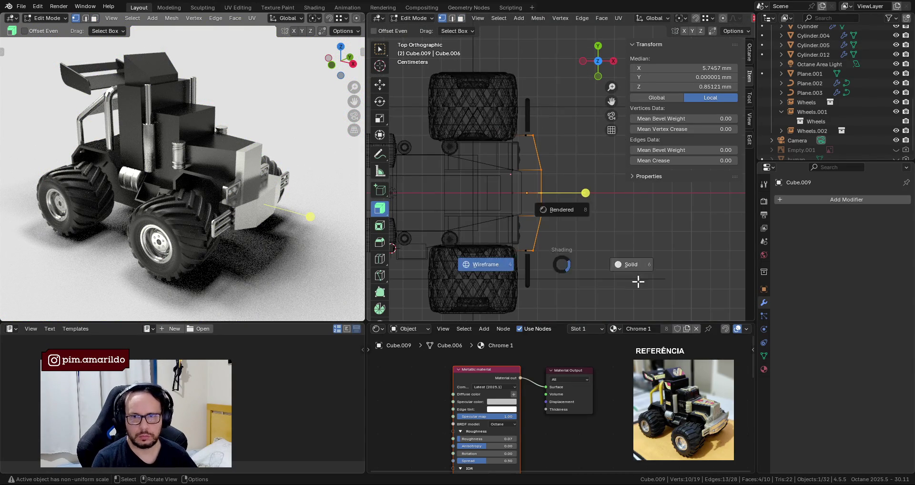
pyautogui.click(629, 280)
# Narrow the selected ends to 0.58 along X and pull them back about 1.5 mm.
pyautogui.press('s')
pyautogui.press('x')
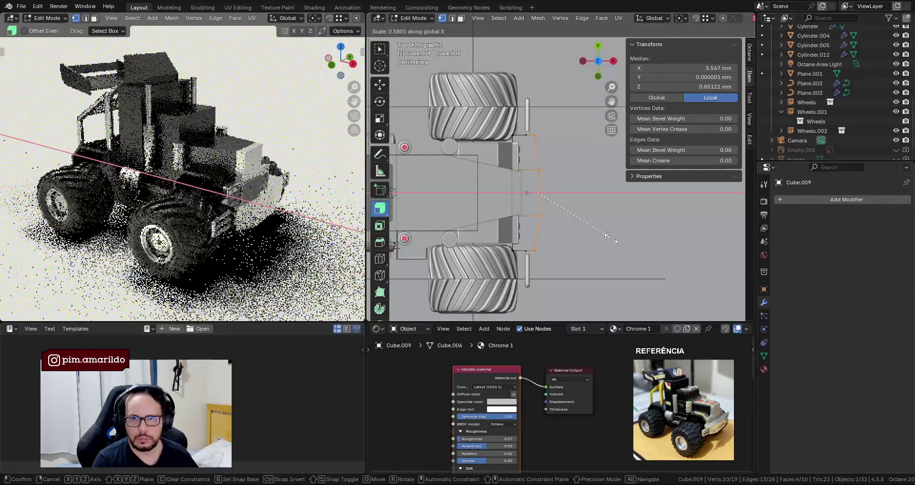
pyautogui.click(604, 246)
pyautogui.click(380, 49)
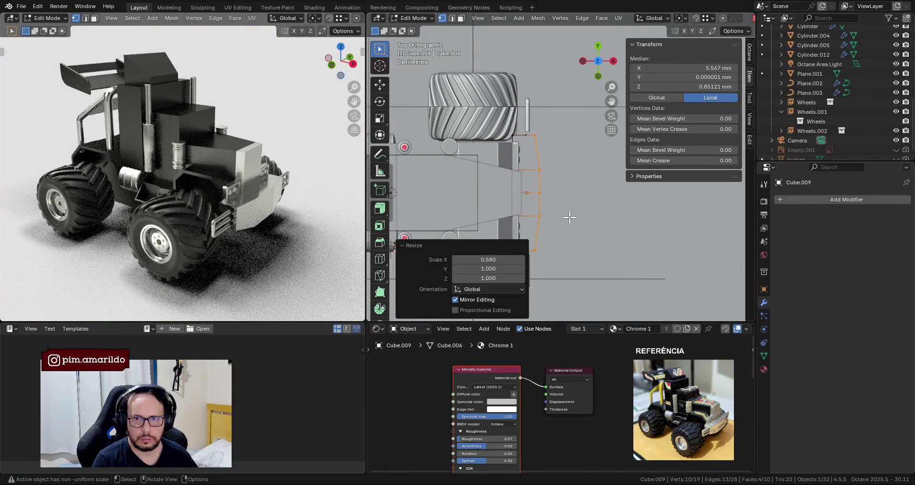
pyautogui.hotkey('ctrl', 'z')
pyautogui.hotkey('ctrl', 'shift', 'z')
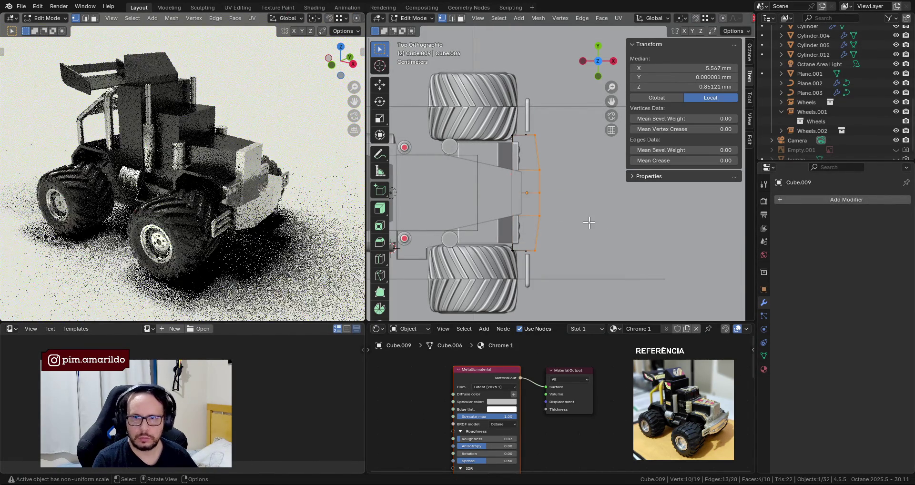
pyautogui.press('g')
pyautogui.press('x')
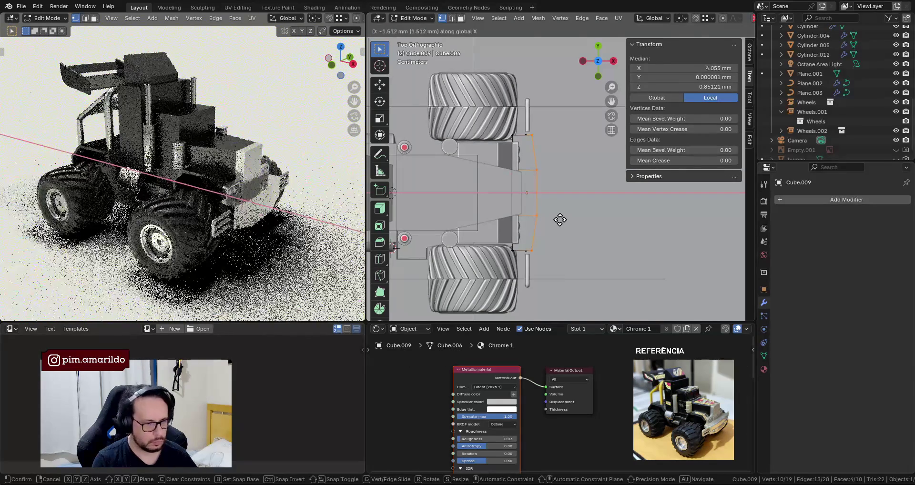
pyautogui.click(560, 219)
# Return to Object Mode, inspect the tapered bumper in perspective, and save the file.
pyautogui.press('Tab')
pyautogui.moveTo(559, 215); pyautogui.dragTo(509, 162, button='middle')
pyautogui.moveTo(325, 203); pyautogui.dragTo(282, 203, button='middle')
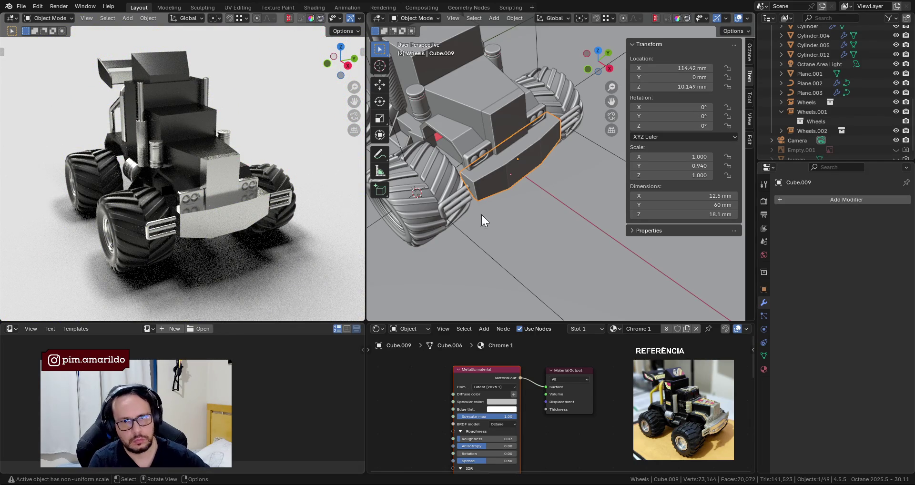
pyautogui.moveTo(513, 207)
pyautogui.mouseDown(button='middle')
pyautogui.moveTo(552, 205)
pyautogui.moveTo(527, 215)
pyautogui.moveTo(547, 222)
pyautogui.mouseUp(button='middle')
pyautogui.hotkey('ctrl', 's')
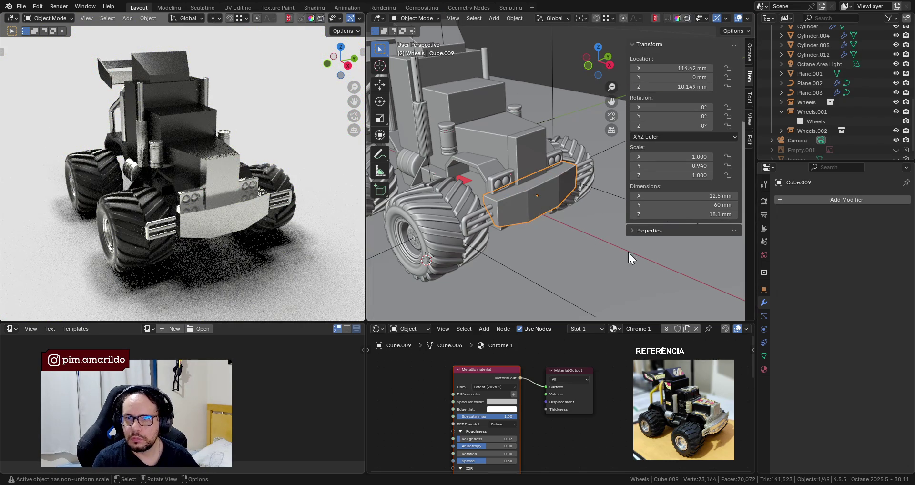
pyautogui.click(699, 215)
# Set the bumper's height to 16 mm and raise it about 1 mm in right view.
pyautogui.write('16')
pyautogui.press('Return')
pyautogui.press('KP_1')
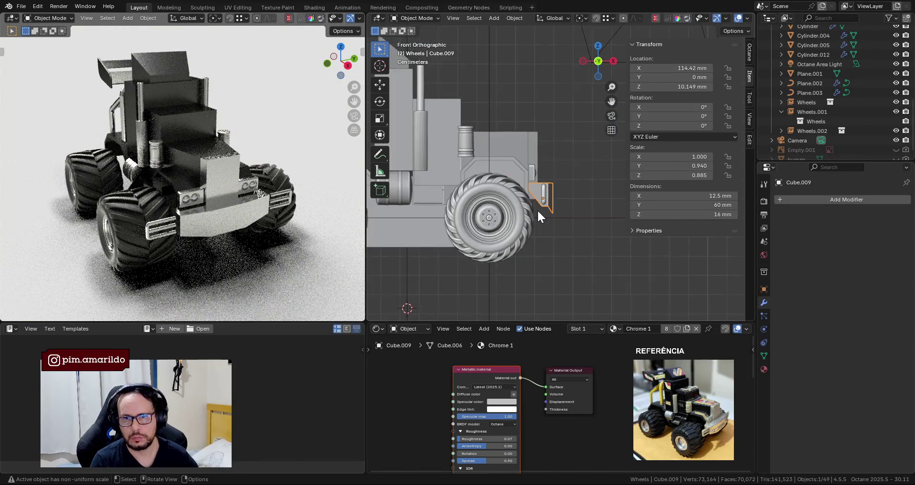
pyautogui.press('KP_3')
pyautogui.scroll(2, 514, 205)
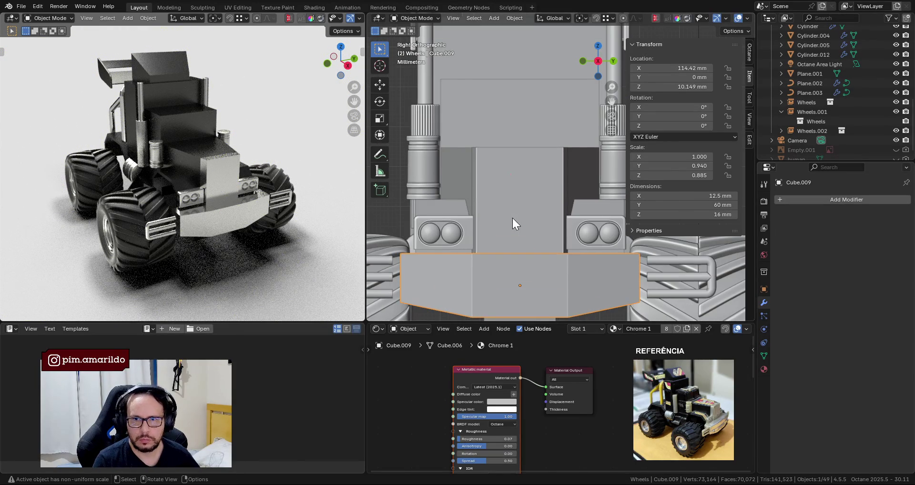
pyautogui.press('g')
pyautogui.press('z')
pyautogui.click(473, 250)
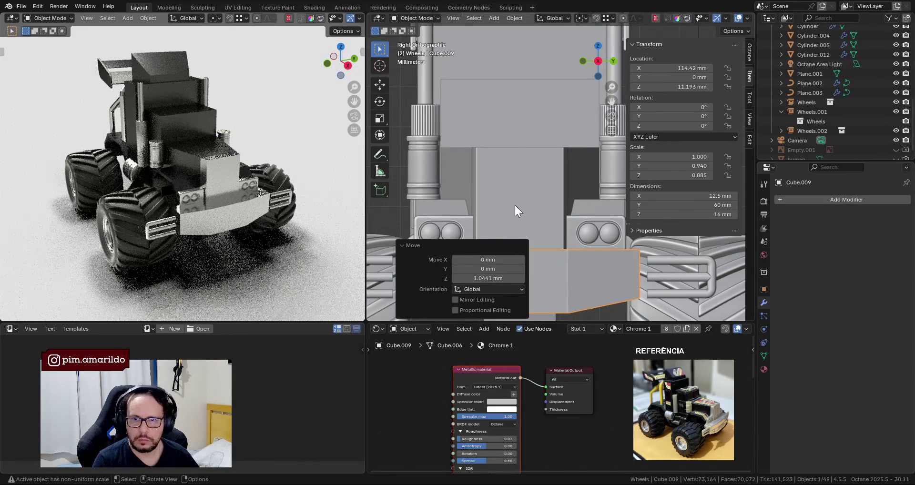
# Save the file and reselect the front bumper.
pyautogui.scroll(-3, 516, 213)
pyautogui.scroll(-2, 514, 213)
pyautogui.hotkey('ctrl', 'z')
pyautogui.hotkey('ctrl', 's')
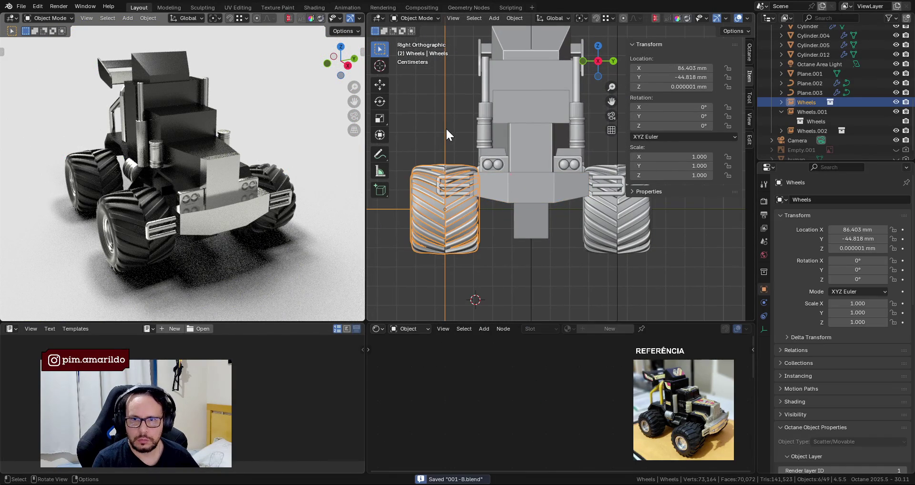
pyautogui.click(510, 262)
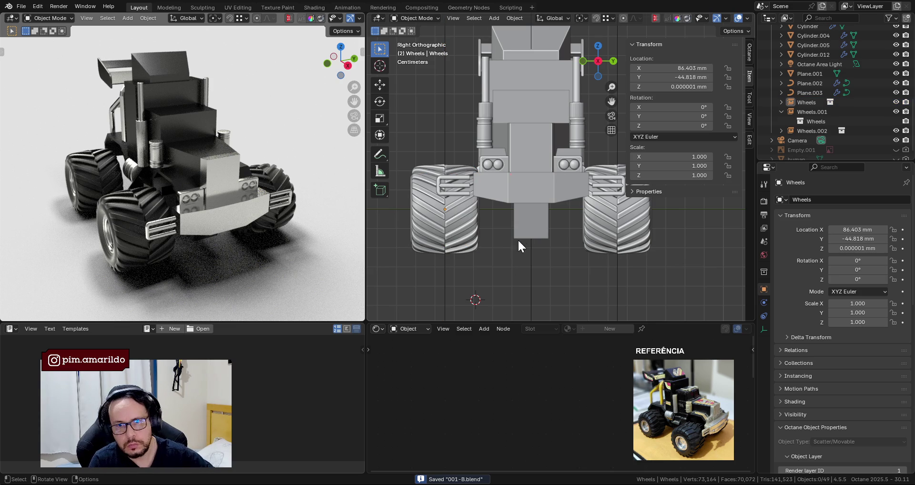
pyautogui.click(517, 196)
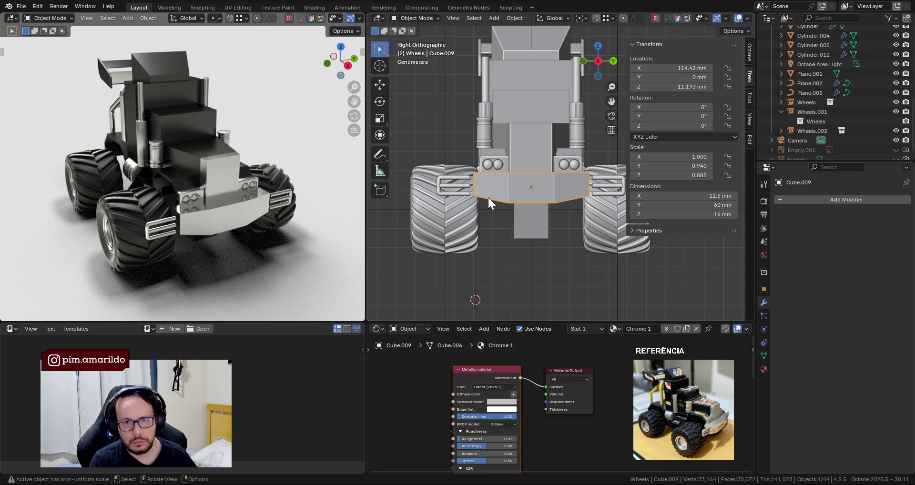
pyautogui.click(465, 185)
# In Edit Mode, select the grille bars on one side and shift them slightly.
pyautogui.keyDown('shift'); pyautogui.moveTo(484, 183); pyautogui.dragTo(485, 215, button='middle'); pyautogui.keyUp('shift')
pyautogui.press('Tab')
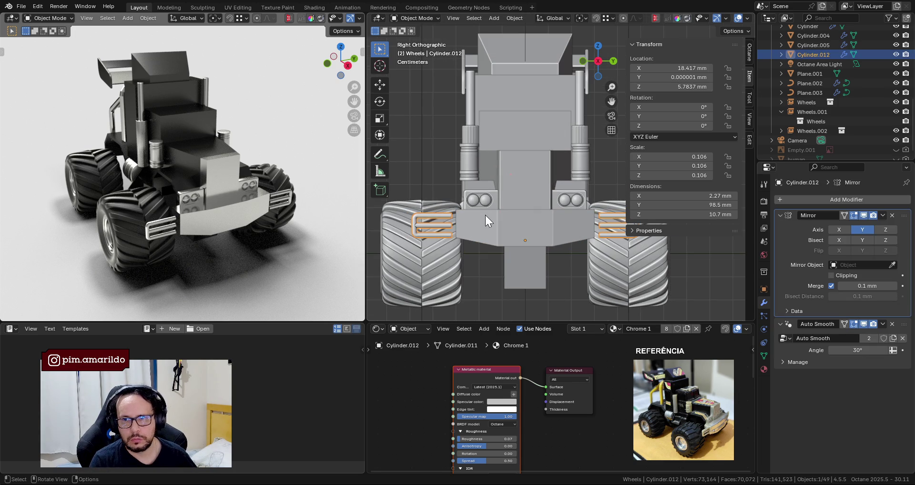
pyautogui.scroll(2, 481, 214)
pyautogui.scroll(1, 472, 215)
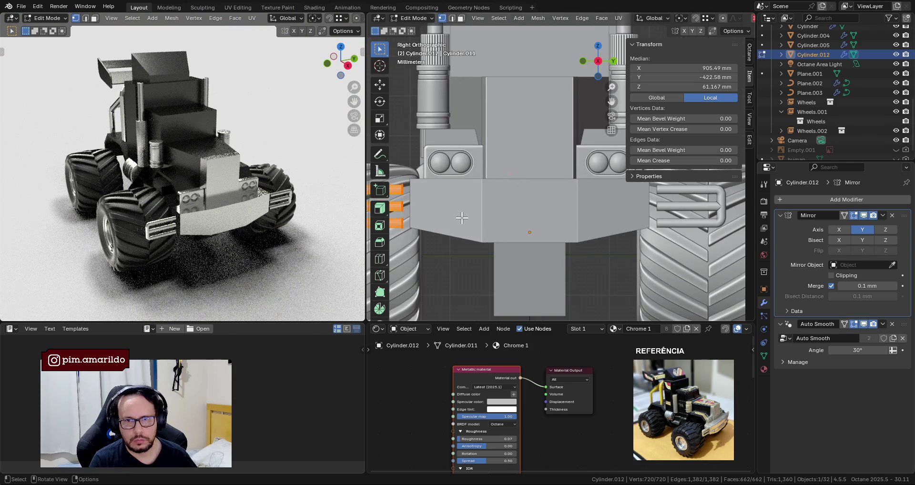
pyautogui.keyDown('shift'); pyautogui.moveTo(465, 214); pyautogui.dragTo(568, 210, button='middle'); pyautogui.keyUp('shift')
pyautogui.keyDown('shift'); pyautogui.moveTo(547, 246); pyautogui.dragTo(536, 224, button='middle'); pyautogui.keyUp('shift')
pyautogui.hotkey('shift', 'z')
pyautogui.moveTo(454, 157); pyautogui.dragTo(549, 247)
pyautogui.keyDown('shift'); pyautogui.moveTo(549, 247); pyautogui.dragTo(491, 239, button='middle'); pyautogui.keyUp('shift')
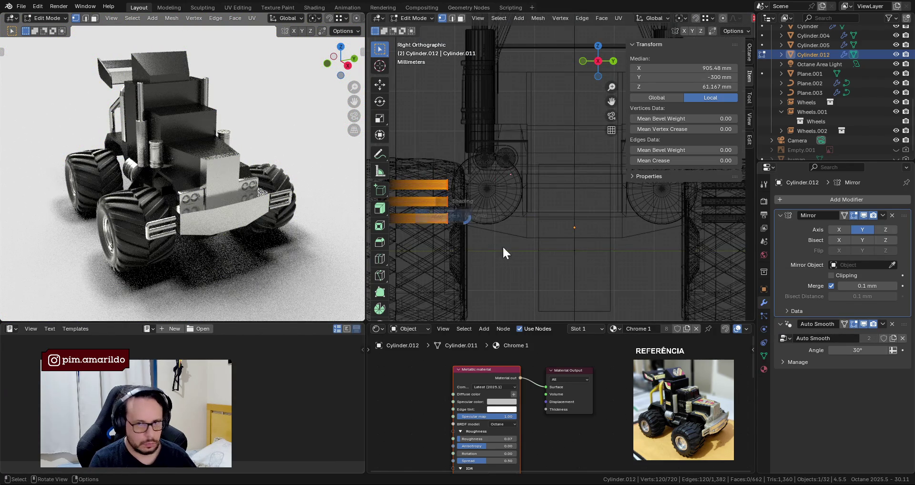
pyautogui.hotkey('shift', 'z')
pyautogui.press('g')
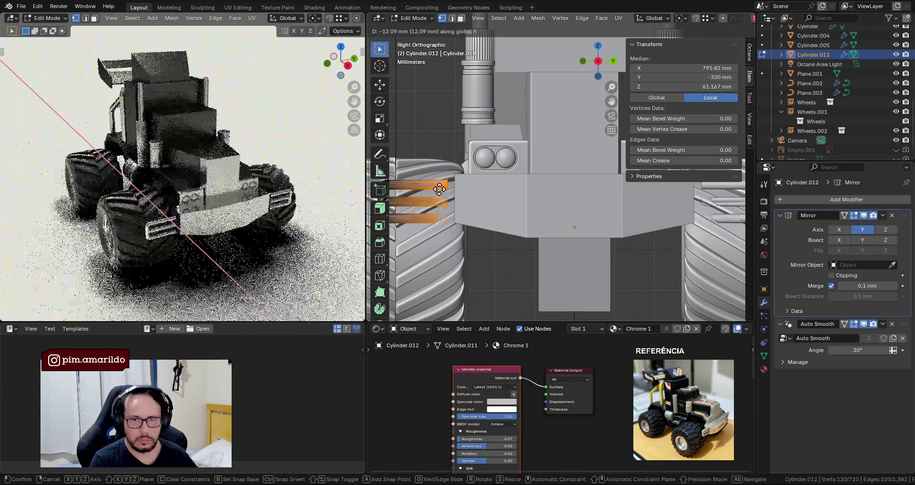
pyautogui.click(466, 182)
# Move Cylinder.012 vertically, settling it at Z 6.3455 mm.
pyautogui.press('Tab')
pyautogui.press('g')
pyautogui.press('z')
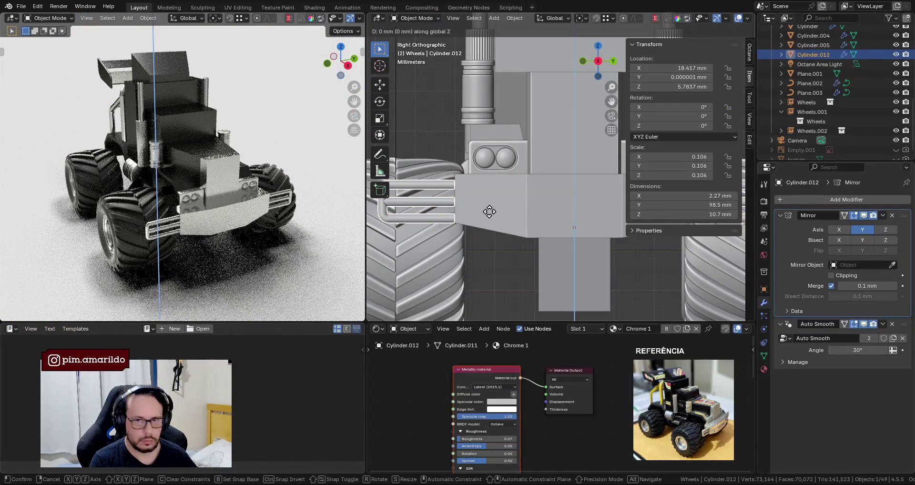
pyautogui.click(493, 183)
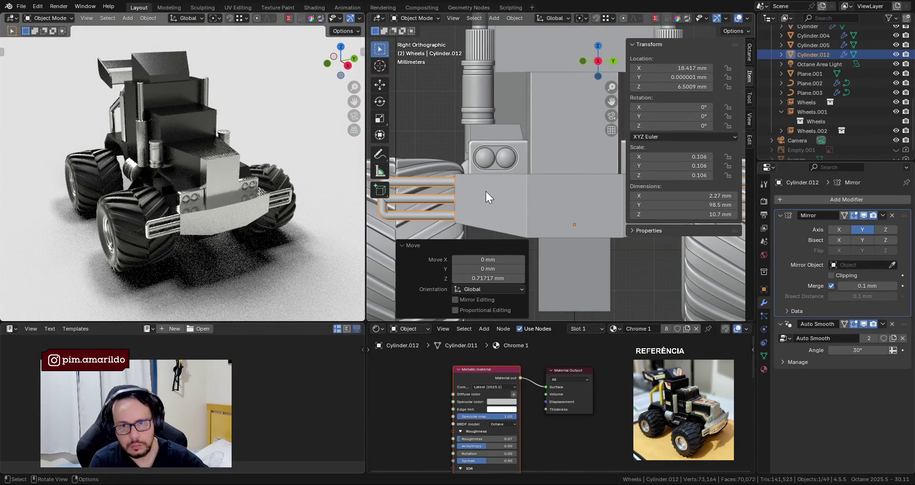
pyautogui.press('g')
pyautogui.press('z')
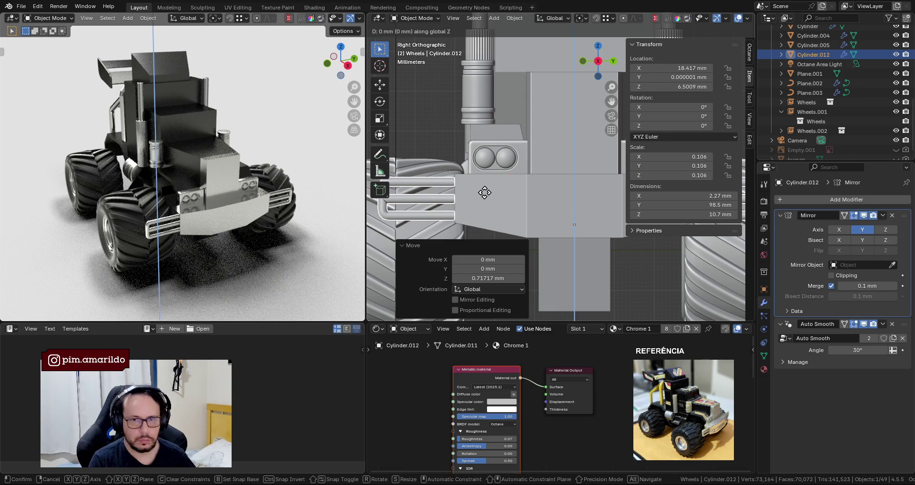
pyautogui.click(505, 198)
# Inspect the grille bars in local view, return to the whole truck, and remove the Auto Smooth modifier.
pyautogui.press('KP_Divide')
pyautogui.moveTo(533, 198); pyautogui.dragTo(491, 224, button='middle')
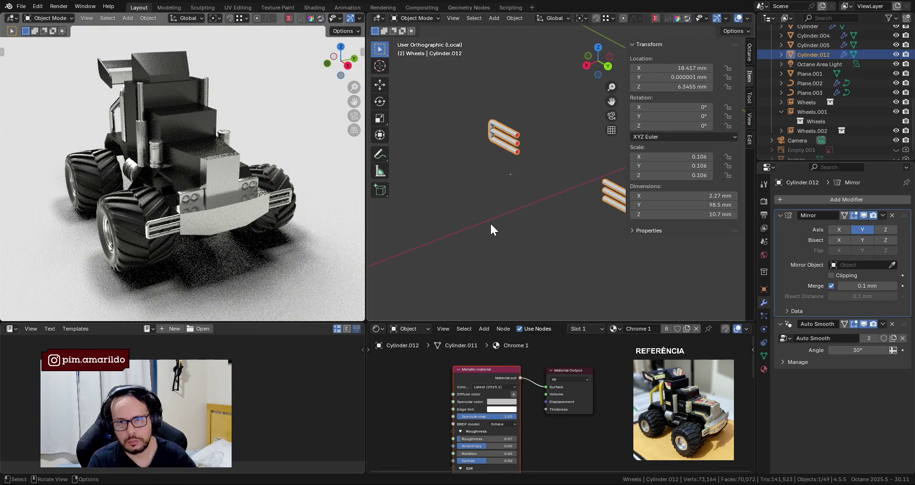
pyautogui.moveTo(515, 193); pyautogui.dragTo(527, 167, button='middle')
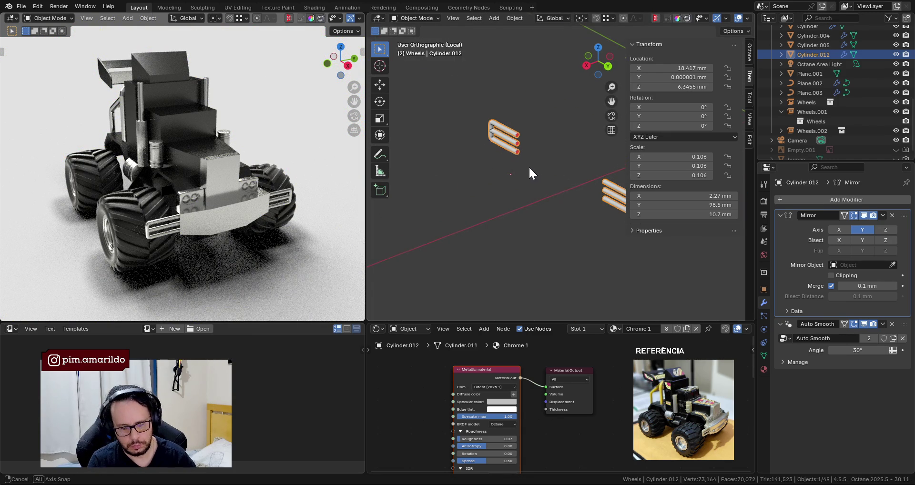
pyautogui.scroll(5, 474, 129)
pyautogui.scroll(-5, 474, 130)
pyautogui.press('KP_Divide')
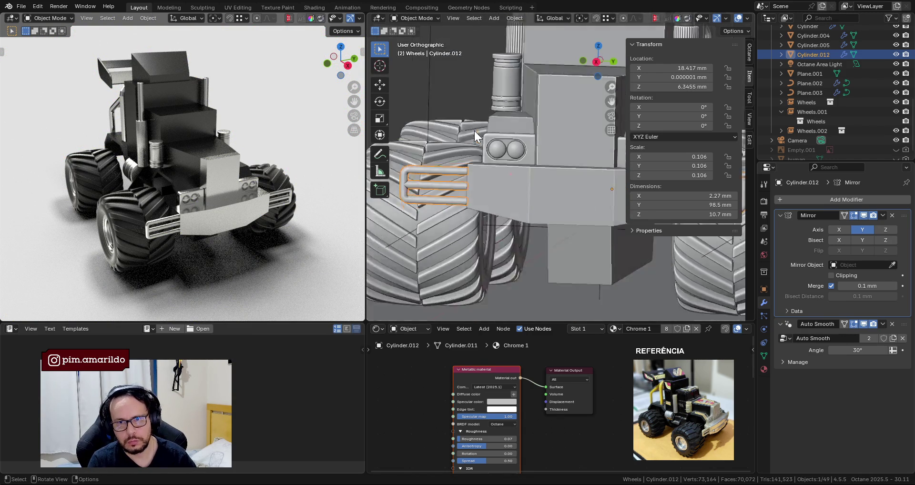
pyautogui.keyDown('shift'); pyautogui.moveTo(437, 221); pyautogui.dragTo(547, 256, button='middle'); pyautogui.keyUp('shift')
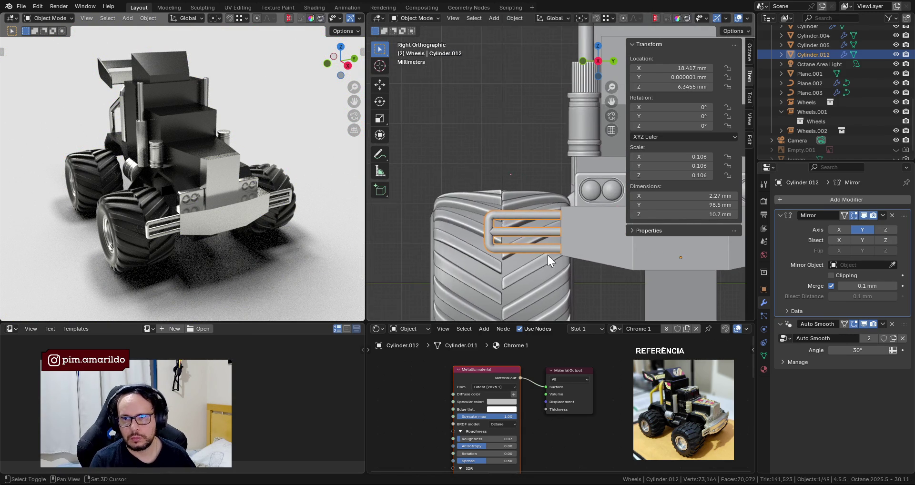
pyautogui.scroll(4, 548, 255)
pyautogui.click(891, 324)
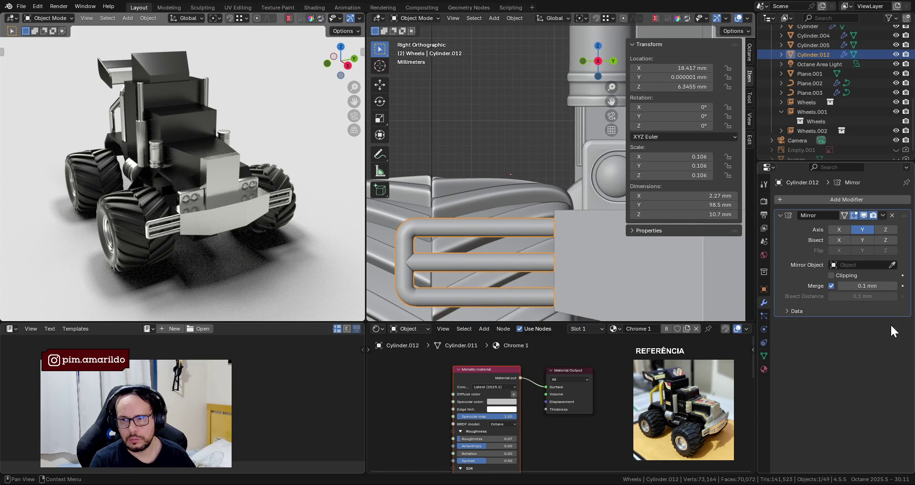
# Apply Shade Smooth, then Shade Auto Smooth by angle at 30°, to the grill bars.
pyautogui.rightClick(431, 228)
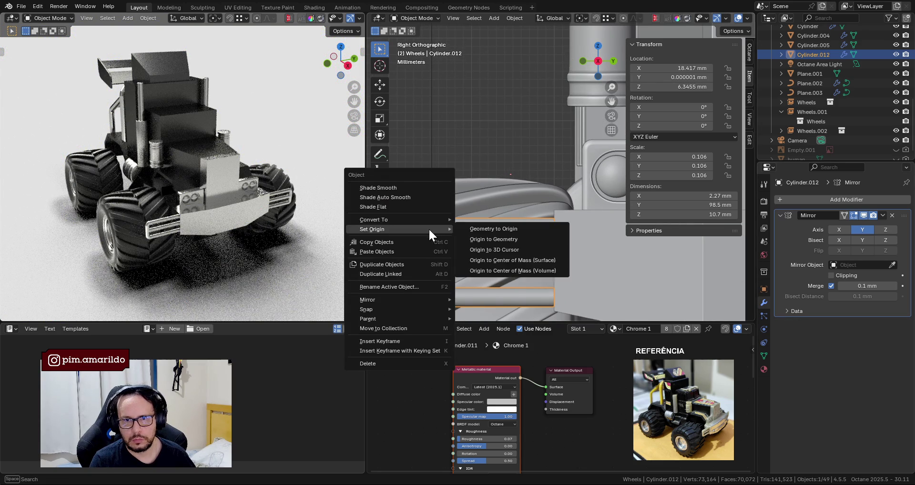
pyautogui.click(403, 186)
pyautogui.rightClick(463, 228)
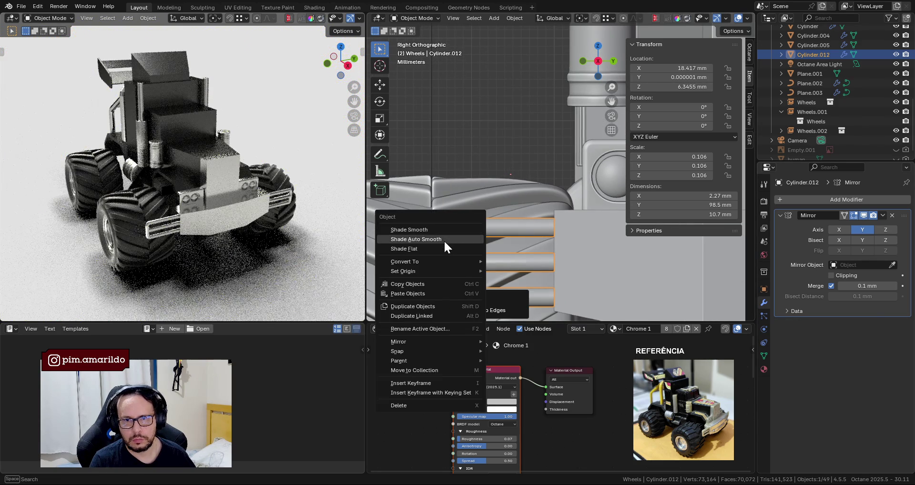
pyautogui.click(444, 239)
# Pan, zoom and orbit to inspect the smoothed grill bars on the truck front.
pyautogui.keyDown('shift'); pyautogui.moveTo(481, 225); pyautogui.dragTo(482, 176, button='middle'); pyautogui.keyUp('shift')
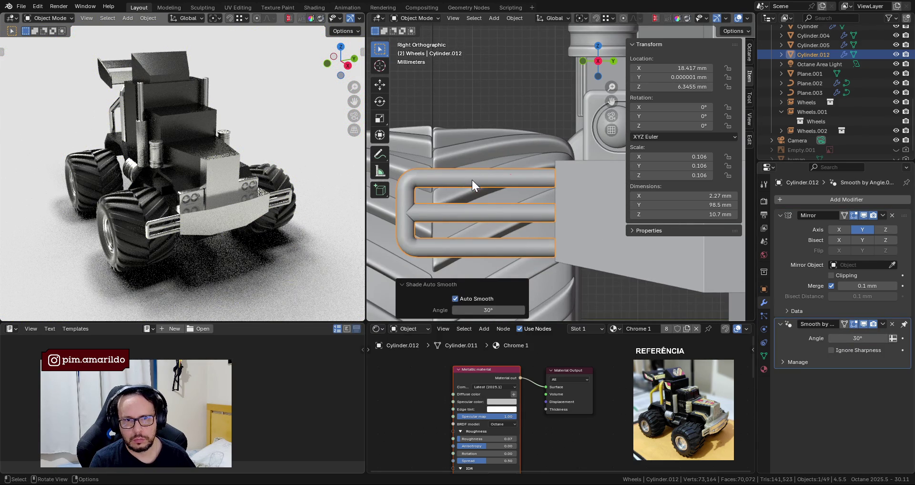
pyautogui.scroll(-3, 472, 179)
pyautogui.scroll(-2, 476, 189)
pyautogui.moveTo(239, 215); pyautogui.dragTo(236, 225, button='middle')
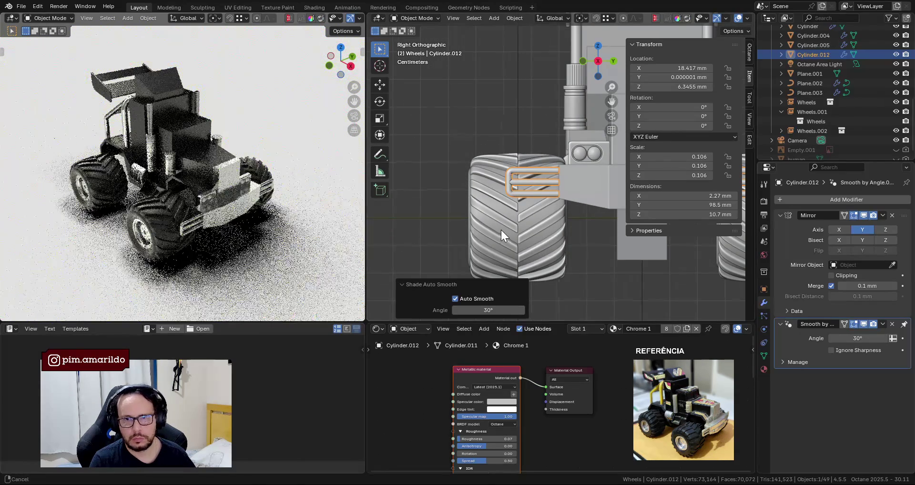
pyautogui.scroll(-2, 505, 229)
pyautogui.scroll(-2, 533, 222)
pyautogui.scroll(-2, 524, 213)
pyautogui.moveTo(502, 209)
pyautogui.mouseDown(button='middle')
pyautogui.moveTo(551, 238)
pyautogui.moveTo(527, 215)
pyautogui.mouseUp(button='middle')
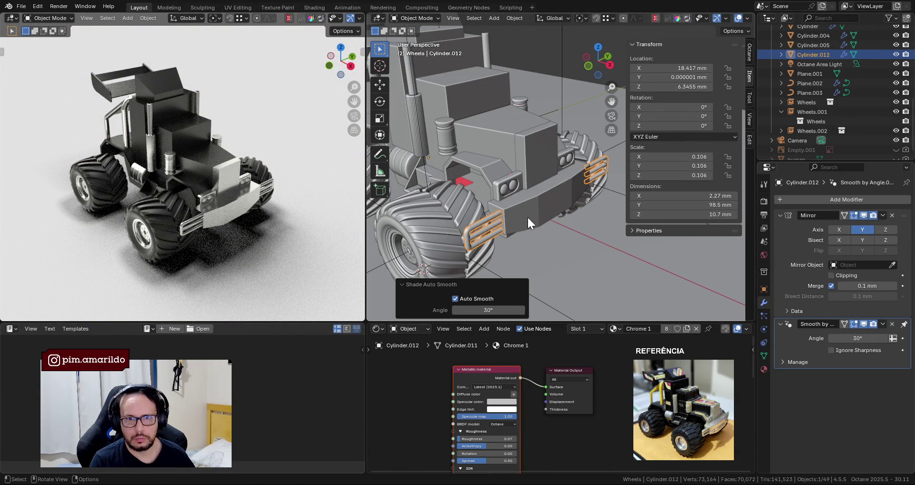
pyautogui.scroll(2, 527, 216)
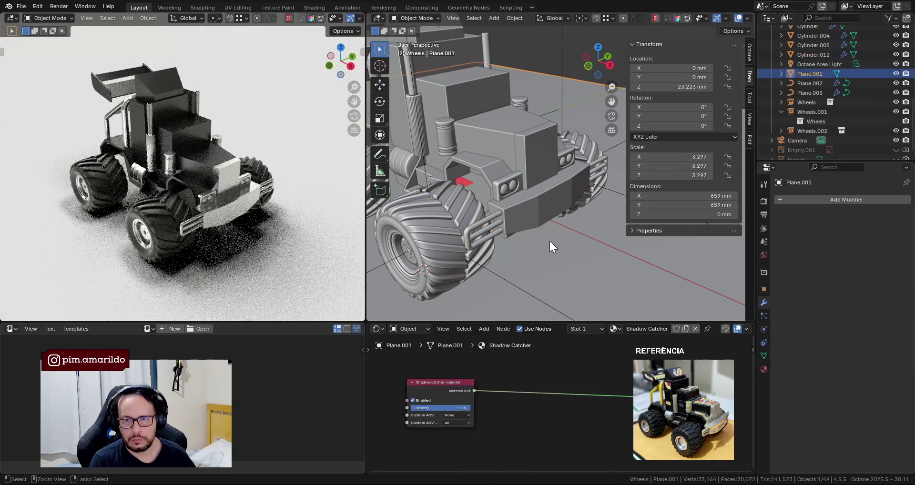
# Save the project and select the whole connected grill bar in Edit Mode from top view.
pyautogui.hotkey('ctrl', 's')
pyautogui.press('KP_7')
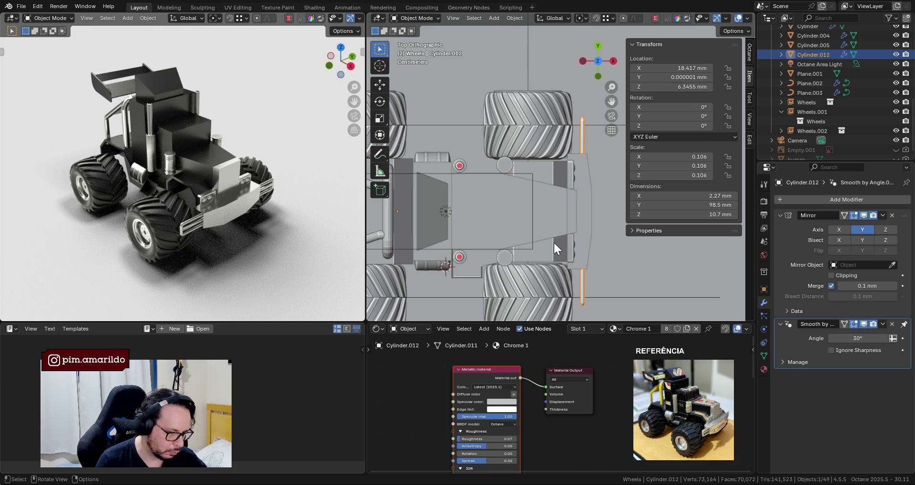
pyautogui.press('KP_Decimal')
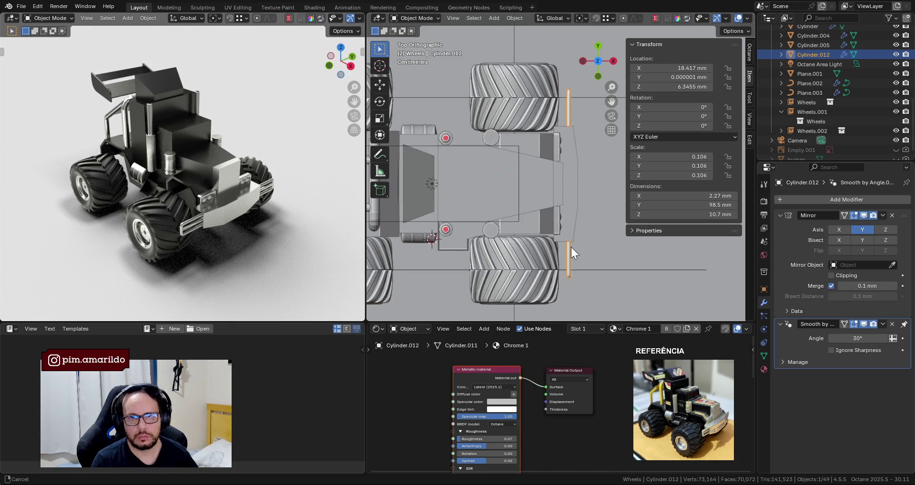
pyautogui.press('Tab')
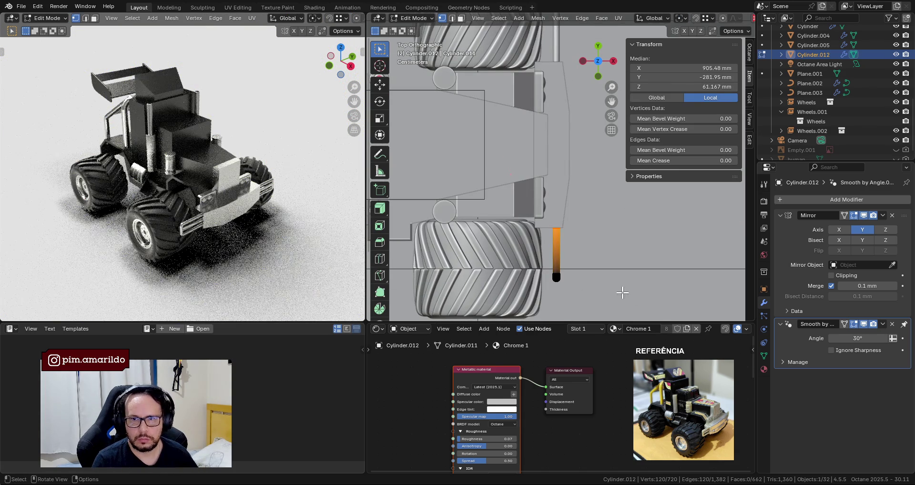
pyautogui.hotkey('ctrl', 'l')
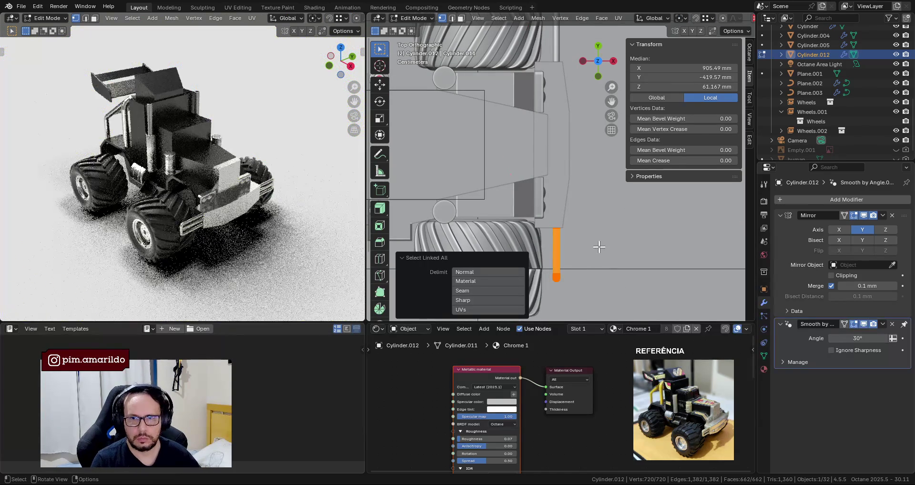
# Rotate the bar about 3.87°, shift it slightly along X, then rotate it 2.49°.
pyautogui.press('r')
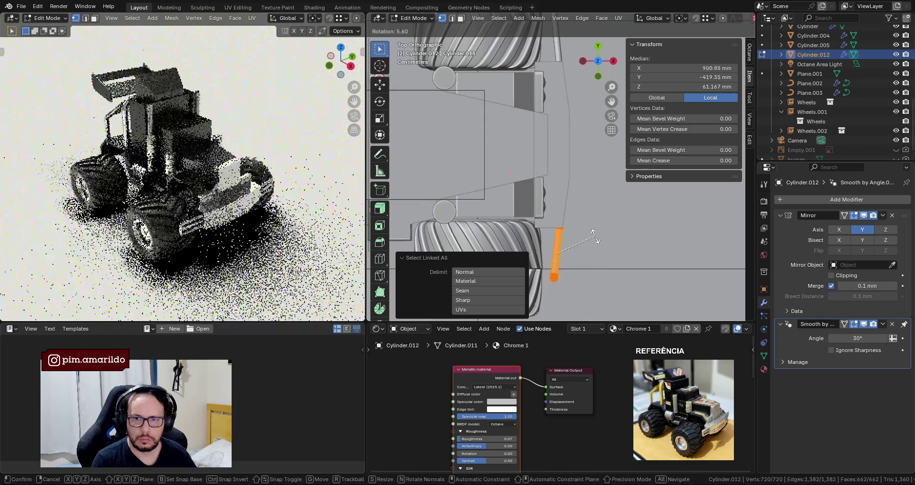
pyautogui.click(610, 238)
pyautogui.press('g')
pyautogui.press('x')
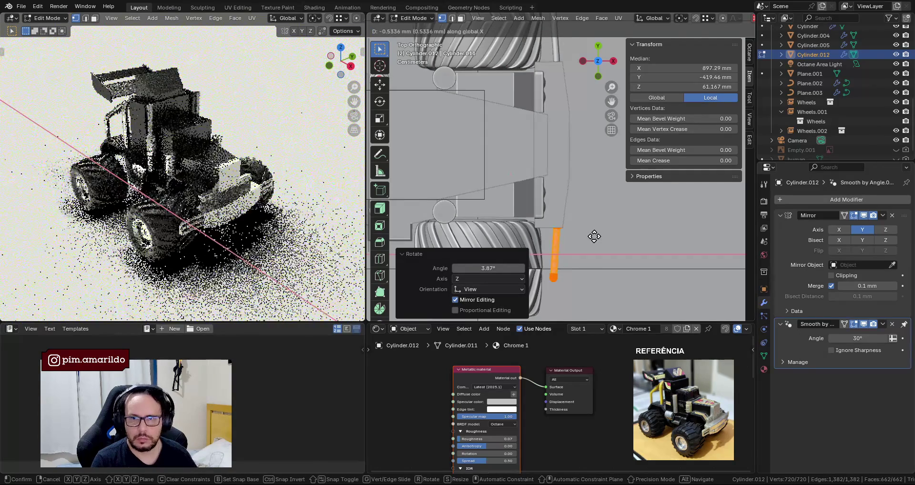
pyautogui.click(598, 236)
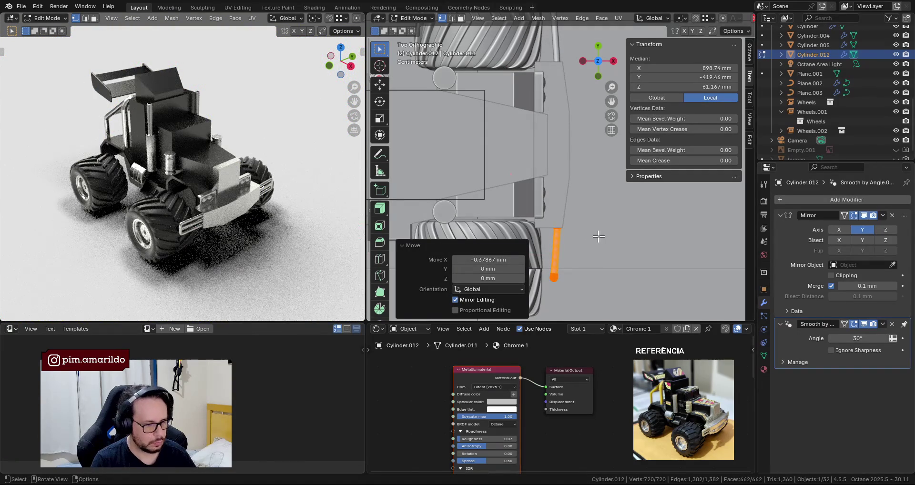
pyautogui.press('r')
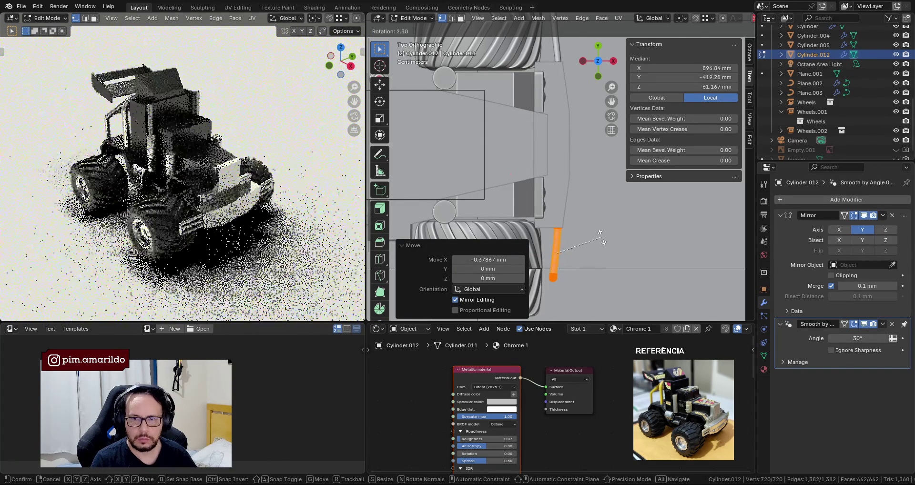
pyautogui.click(602, 237)
# Move the bar 0.66987 mm along the Y axis.
pyautogui.scroll(3, 563, 219)
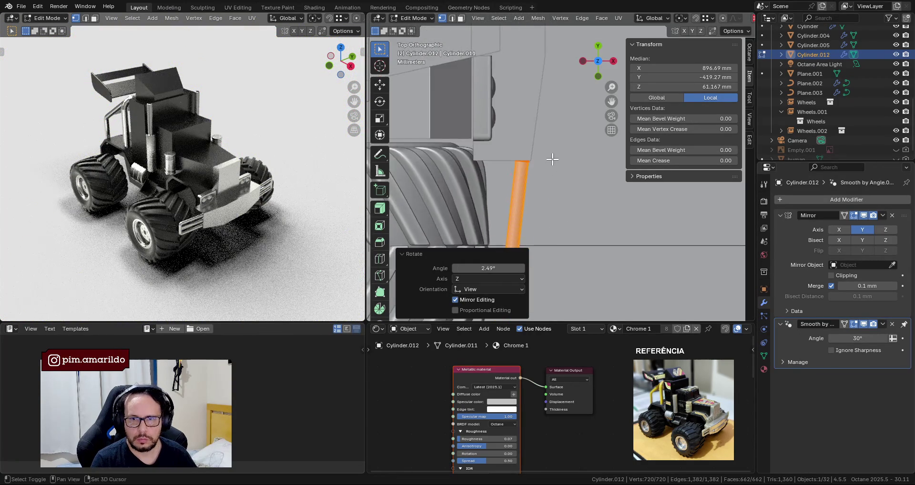
pyautogui.scroll(3, 515, 192)
pyautogui.scroll(1, 515, 192)
pyautogui.scroll(2, 512, 209)
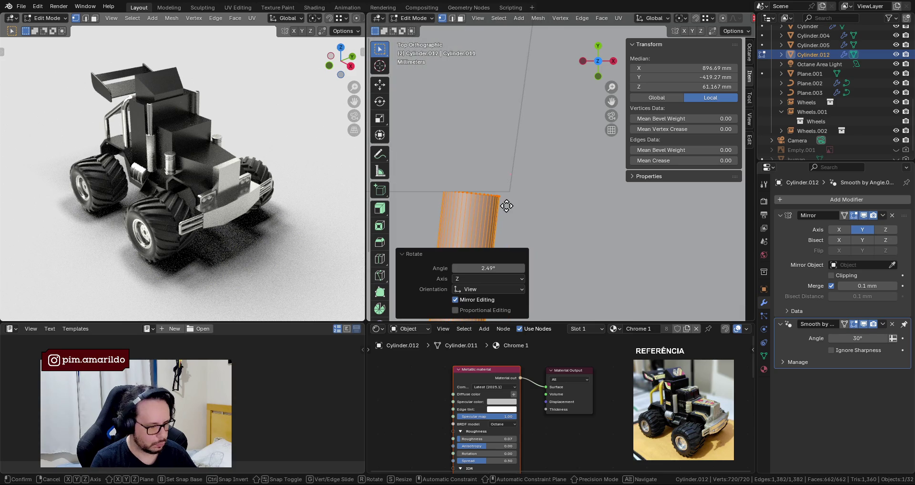
pyautogui.press('g')
pyautogui.press('y')
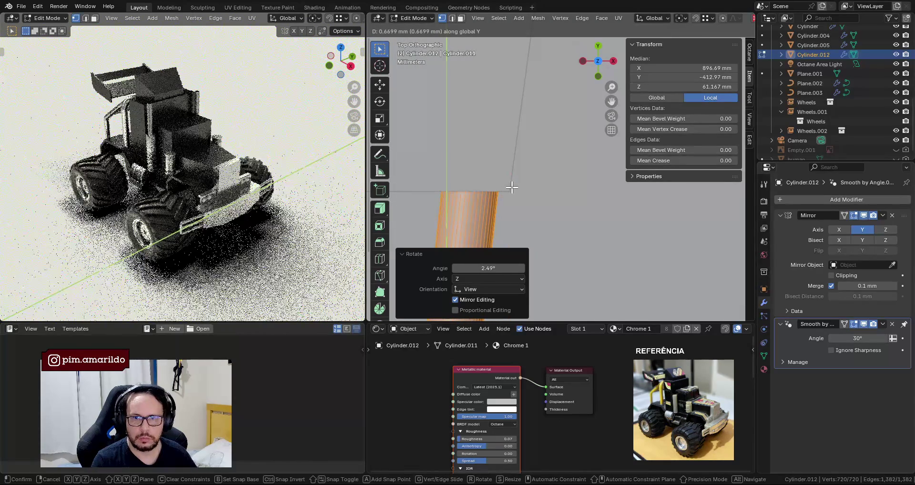
pyautogui.click(512, 188)
# Return to Object Mode and orbit to check the grill bars in perspective.
pyautogui.scroll(-2, 514, 191)
pyautogui.scroll(-2, 534, 201)
pyautogui.scroll(-3, 548, 209)
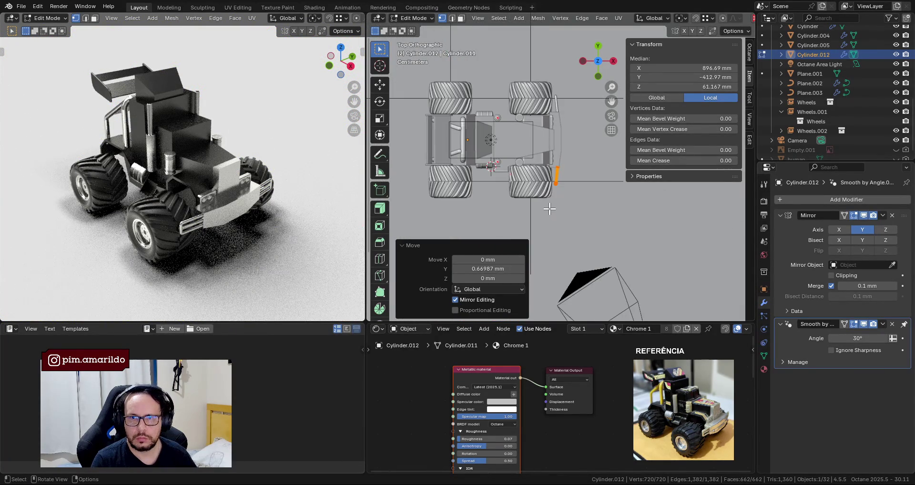
pyautogui.scroll(3, 548, 209)
pyautogui.press('Tab')
pyautogui.moveTo(578, 192)
pyautogui.mouseDown(button='middle')
pyautogui.moveTo(584, 146)
pyautogui.moveTo(506, 151)
pyautogui.moveTo(520, 153)
pyautogui.mouseUp(button='middle')
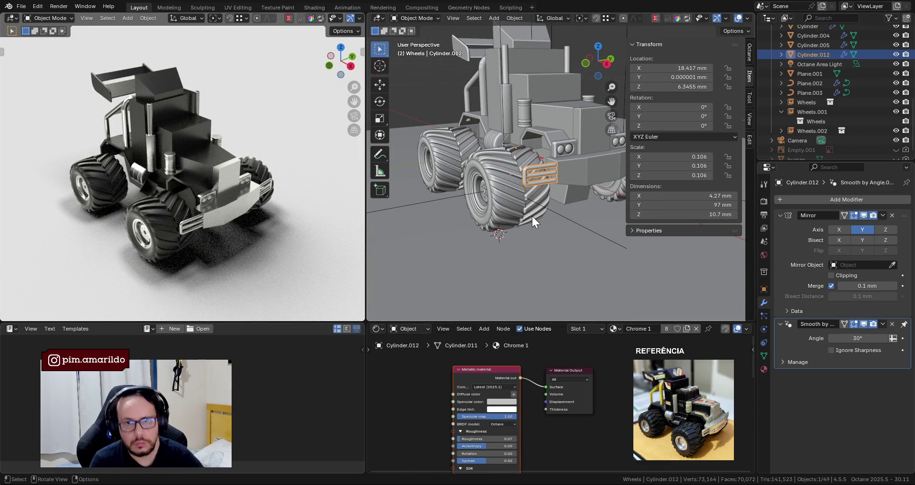
# From top view, shift the bar further along X in Edit Mode, then return to Object Mode.
pyautogui.press('KP_7')
pyautogui.scroll(2, 560, 191)
pyautogui.scroll(1, 555, 205)
pyautogui.scroll(1, 552, 201)
pyautogui.press('Tab')
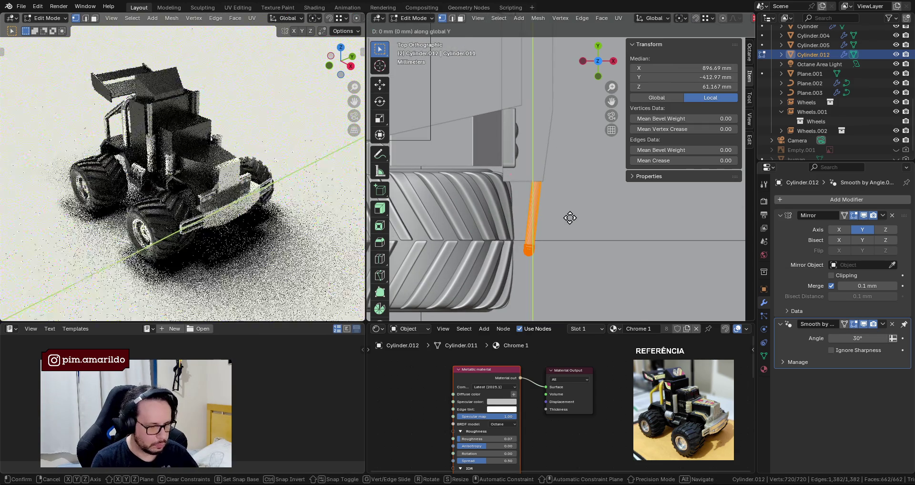
pyautogui.press('g')
pyautogui.press('x')
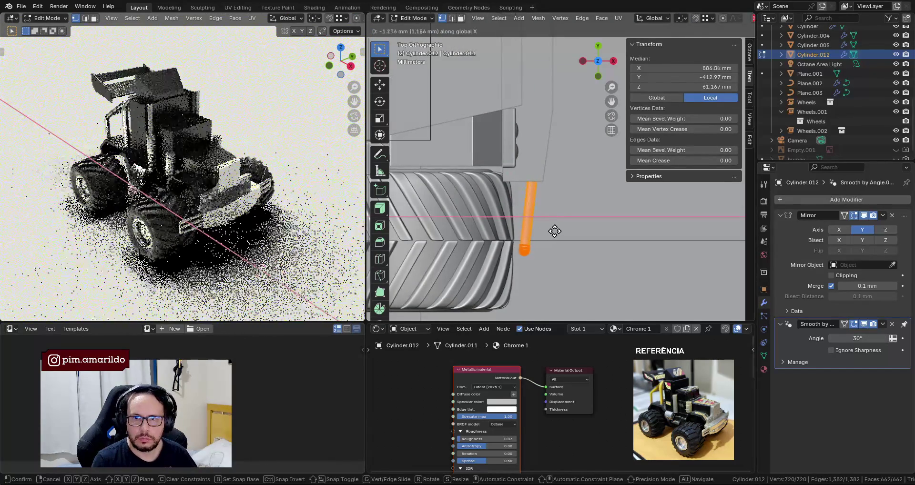
pyautogui.click(553, 231)
pyautogui.scroll(-4, 560, 238)
pyautogui.press('Tab')
pyautogui.moveTo(569, 267)
pyautogui.mouseDown(button='middle')
pyautogui.moveTo(573, 149)
pyautogui.moveTo(554, 178)
pyautogui.mouseUp(button='middle')
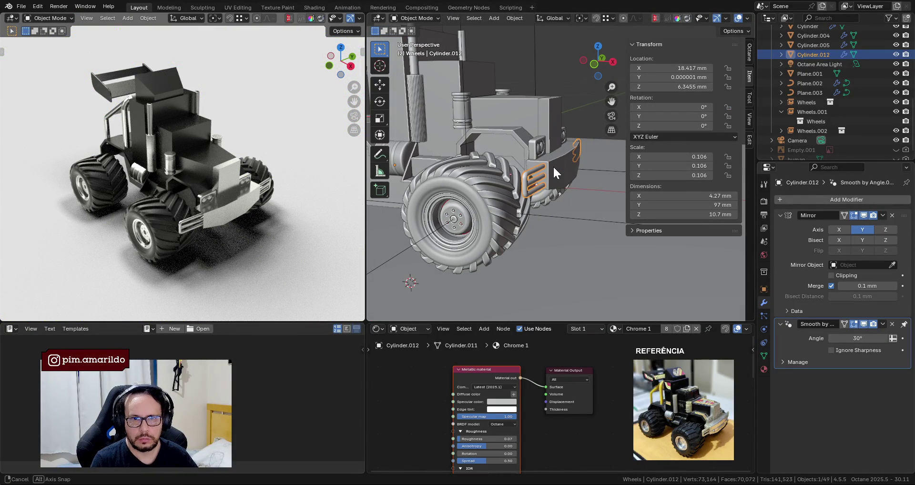
# Push the front bumper's front vertices along X to make it 13.7 mm deep.
pyautogui.click(554, 179)
pyautogui.press('KP_7')
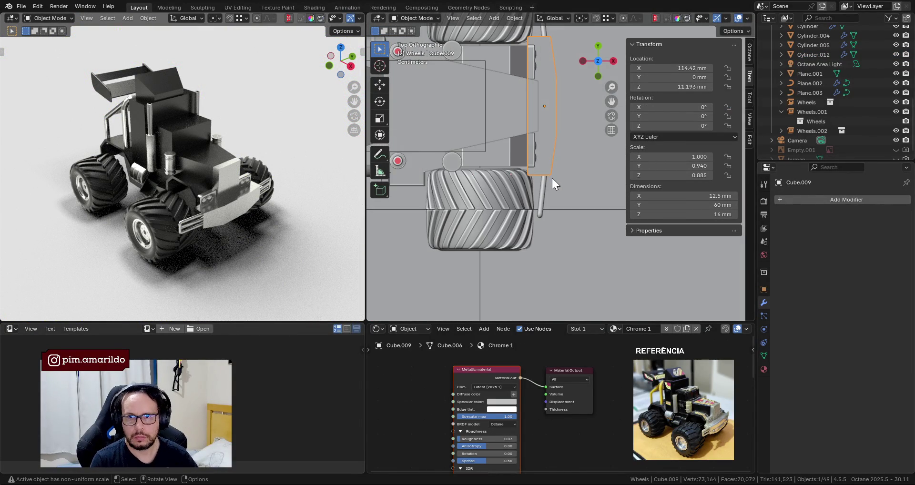
pyautogui.keyDown('shift'); pyautogui.moveTo(556, 164); pyautogui.dragTo(539, 215, button='middle'); pyautogui.keyUp('shift')
pyautogui.press('Tab')
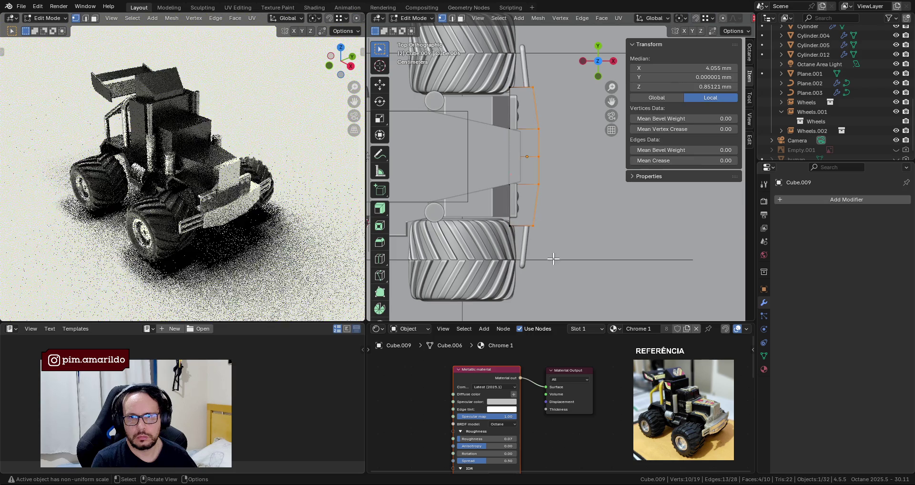
pyautogui.hotkey('shift', 'z')
pyautogui.press('g')
pyautogui.press('x')
pyautogui.click(590, 211)
pyautogui.press('Tab')
# Select the mirrored front brackets, try an X move, and cancel it.
pyautogui.click(531, 238)
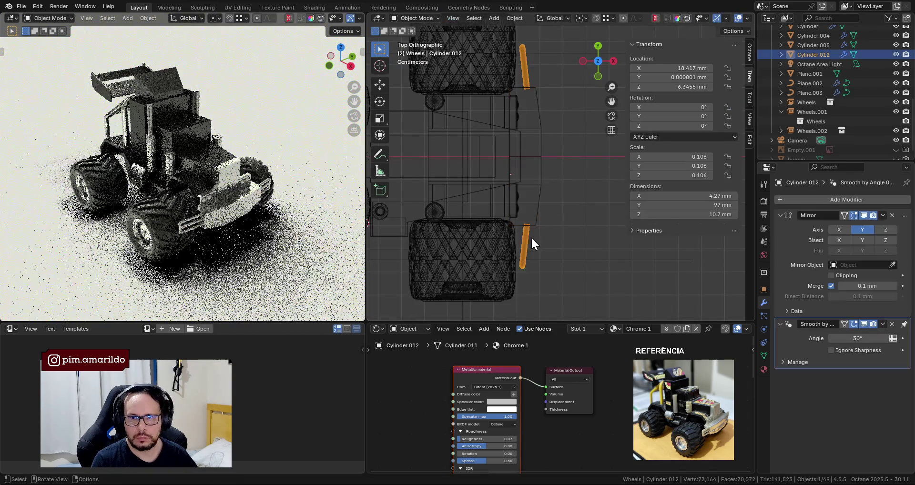
pyautogui.press('g')
pyautogui.press('x')
pyautogui.rightClick(560, 235)
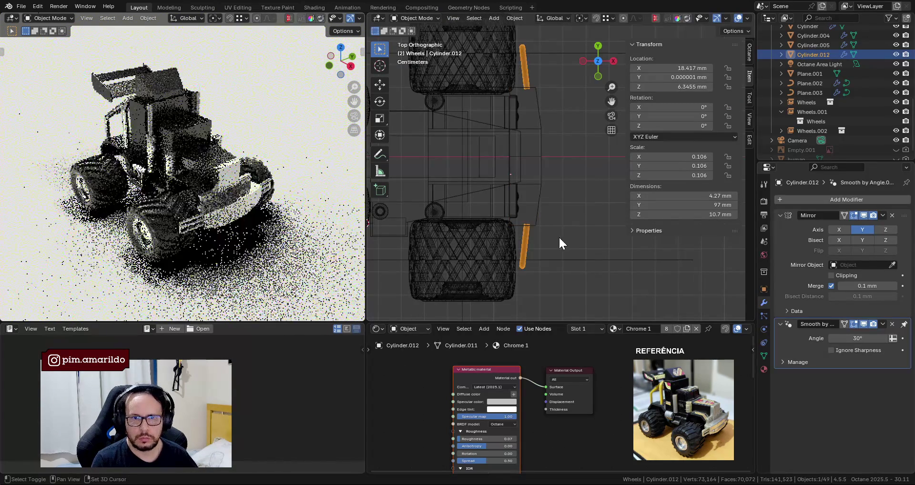
pyautogui.moveTo(280, 199)
pyautogui.mouseDown(button='middle')
pyautogui.moveTo(272, 187)
pyautogui.moveTo(187, 184)
pyautogui.moveTo(288, 197)
pyautogui.moveTo(288, 215)
pyautogui.mouseUp(button='middle')
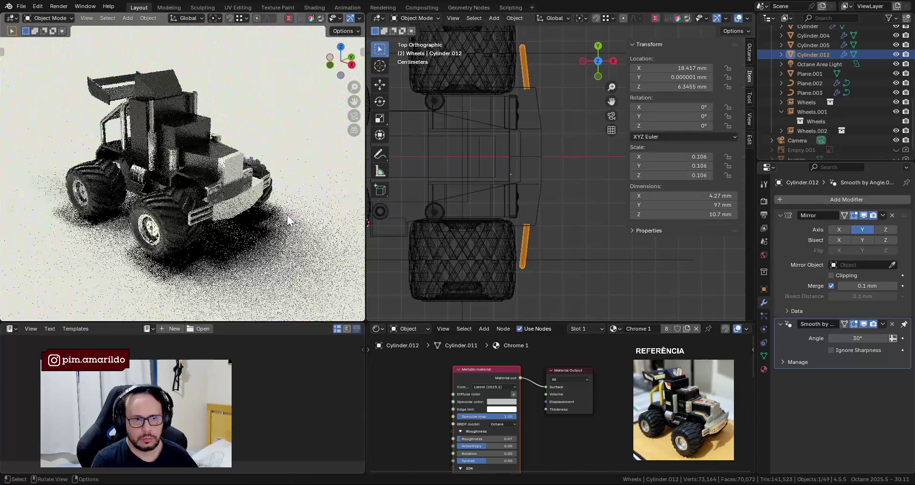
# Select the wheels, turn see-through shading back off, and save the file.
pyautogui.click(556, 237)
pyautogui.hotkey('shift', 'z')
pyautogui.hotkey('alt', 'z')
pyautogui.moveTo(564, 247)
pyautogui.mouseDown(button='middle')
pyautogui.moveTo(528, 222)
pyautogui.moveTo(511, 162)
pyautogui.moveTo(525, 179)
pyautogui.moveTo(560, 147)
pyautogui.mouseUp(button='middle')
pyautogui.hotkey('ctrl', 's')
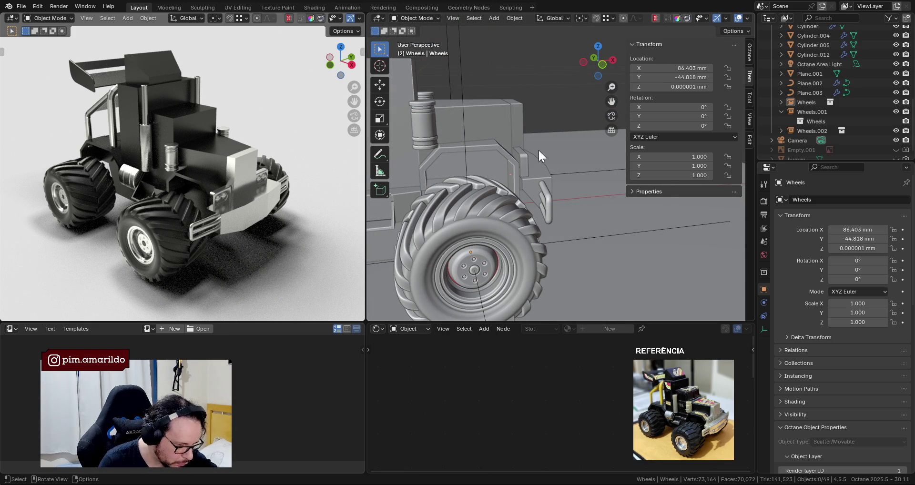
# In front view, box-select the front bumper's lower corner vertices in Edit Mode.
pyautogui.click(545, 180)
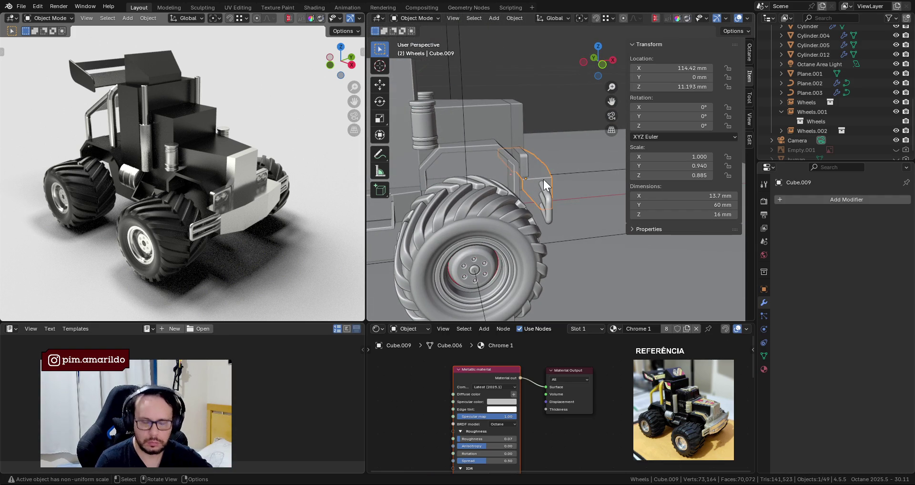
pyautogui.press('KP_1')
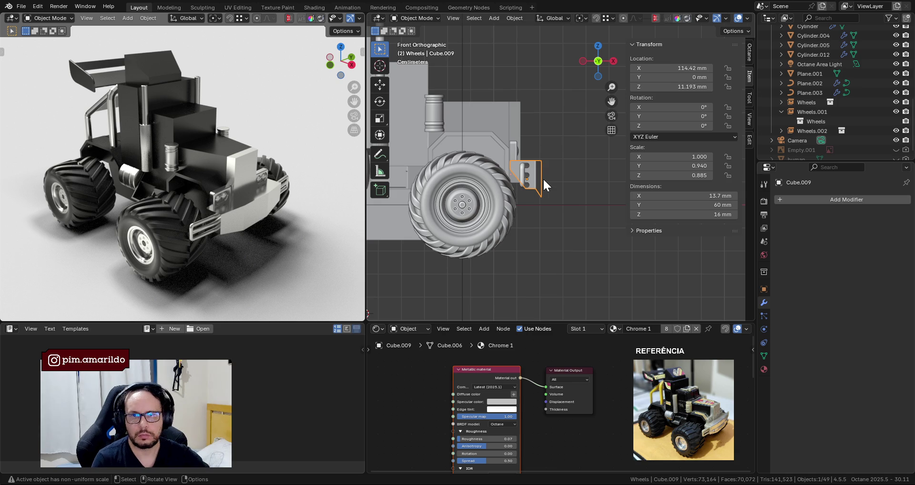
pyautogui.scroll(2, 524, 170)
pyautogui.scroll(1, 525, 170)
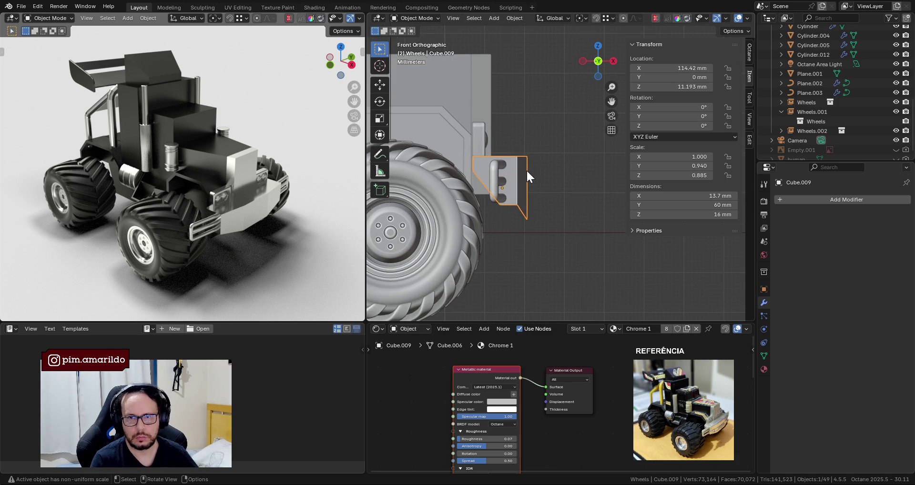
pyautogui.press('Tab')
pyautogui.hotkey('alt', 'z')
pyautogui.moveTo(490, 237); pyautogui.dragTo(512, 205)
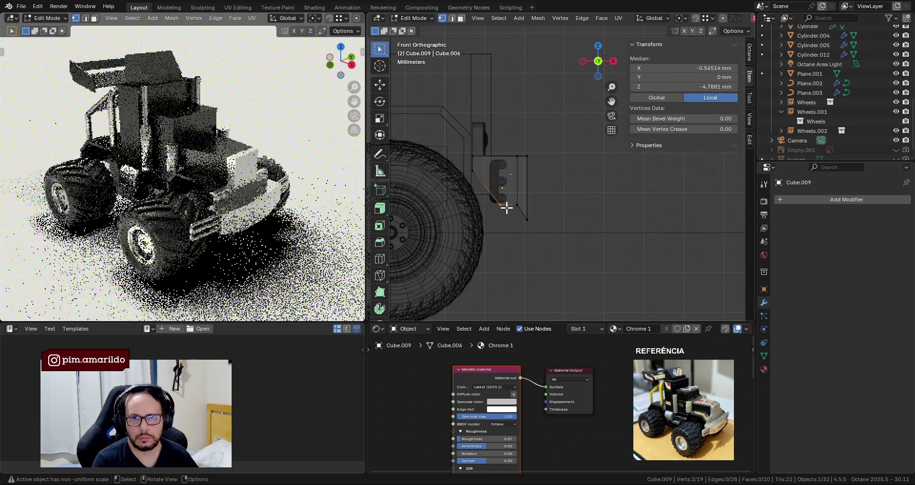
pyautogui.hotkey('alt', 'z')
# Shift the corner vertices -0.6 mm along X and save 001-B.blend.
pyautogui.press('g')
pyautogui.press('x')
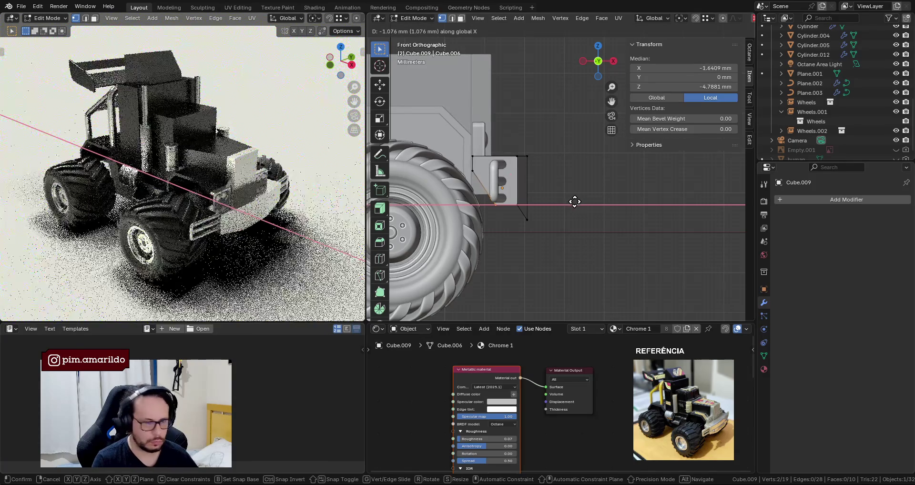
pyautogui.click(577, 202)
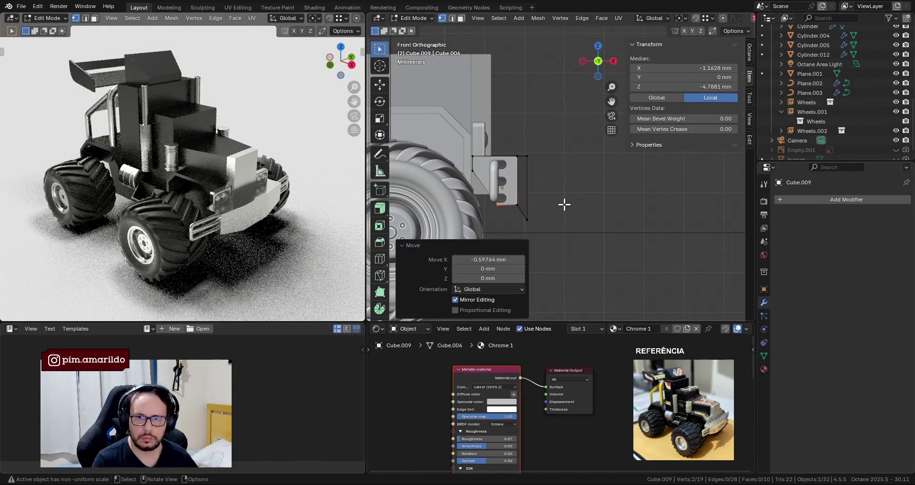
pyautogui.press('Tab')
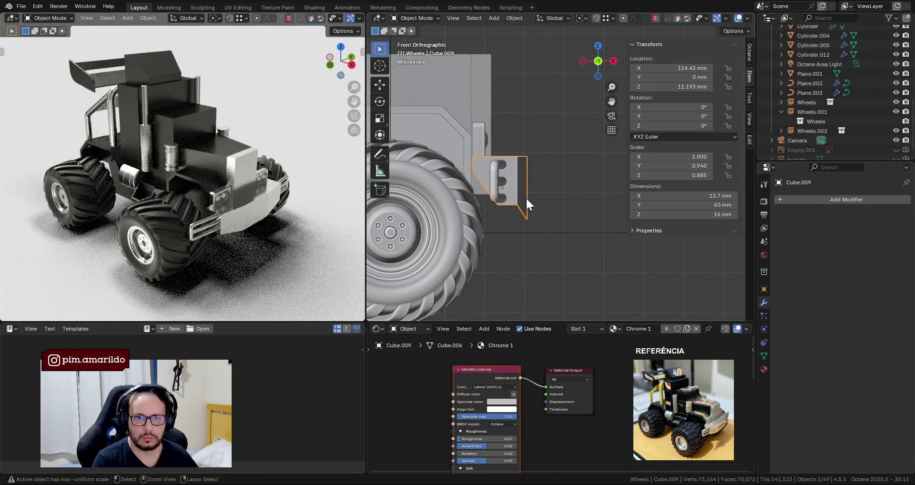
pyautogui.hotkey('ctrl', 's')
pyautogui.moveTo(447, 202)
pyautogui.mouseDown(button='middle')
pyautogui.moveTo(509, 205)
pyautogui.moveTo(480, 222)
pyautogui.mouseUp(button='middle')
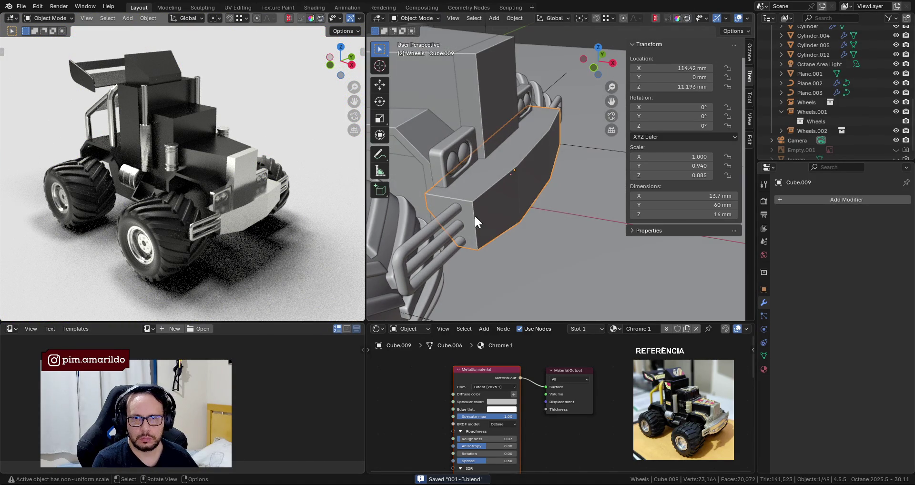
# Select the Cube.007 headlight housings, view them in Local View, then exit and orbit around.
pyautogui.click(445, 185)
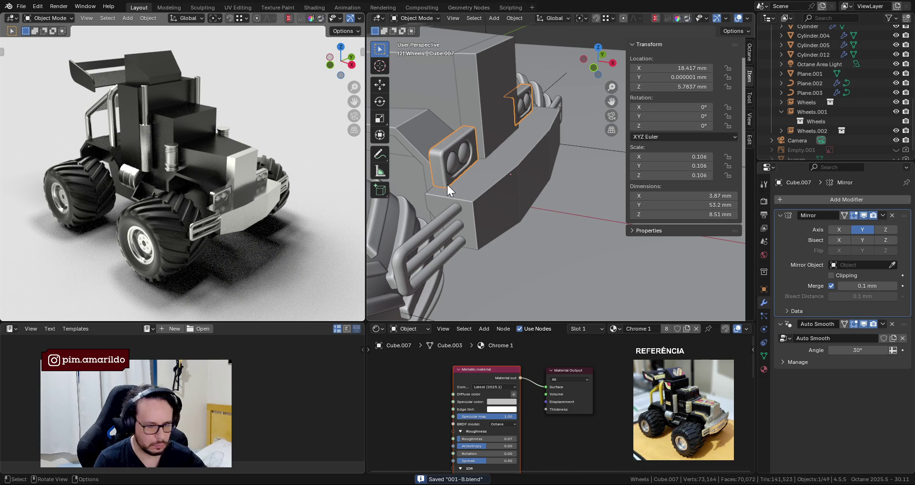
pyautogui.press('KP_Divide')
pyautogui.moveTo(478, 179); pyautogui.dragTo(500, 99, button='middle')
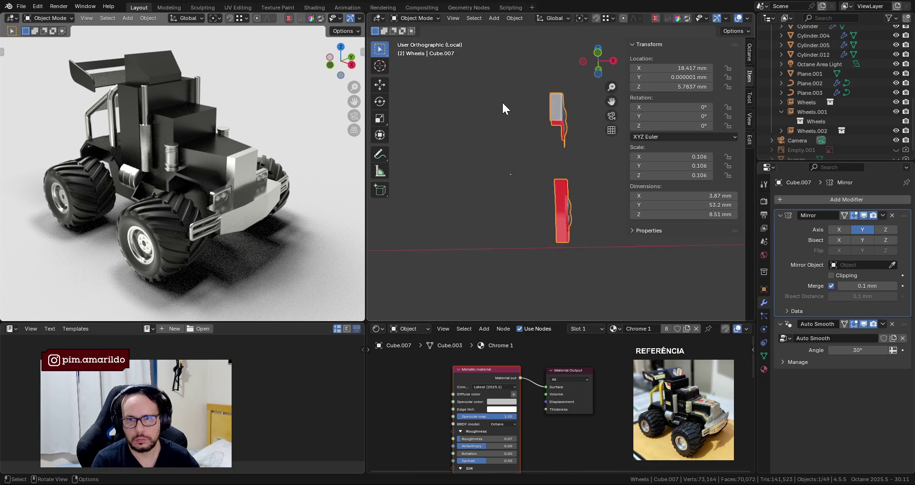
pyautogui.press('KP_Divide')
pyautogui.moveTo(481, 174); pyautogui.dragTo(554, 167, button='middle')
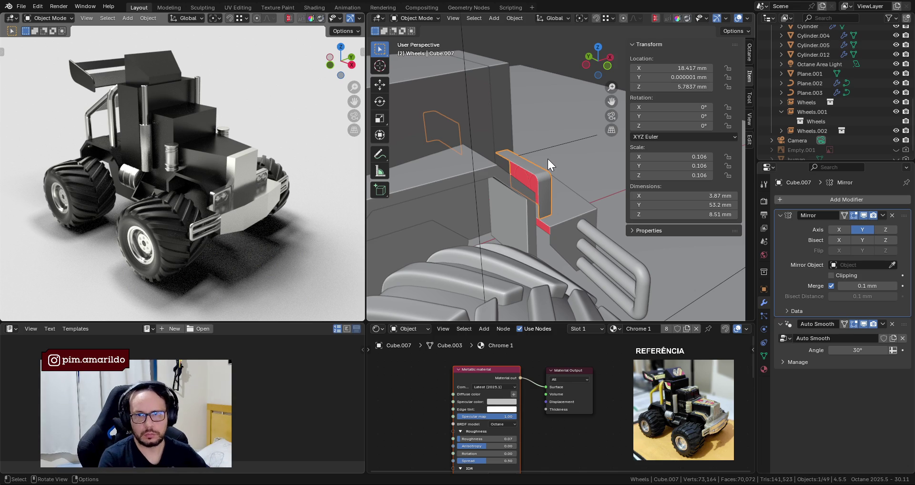
# Isolate the headlight housing again in Edit Mode and orbit to face its front.
pyautogui.press('KP_Divide')
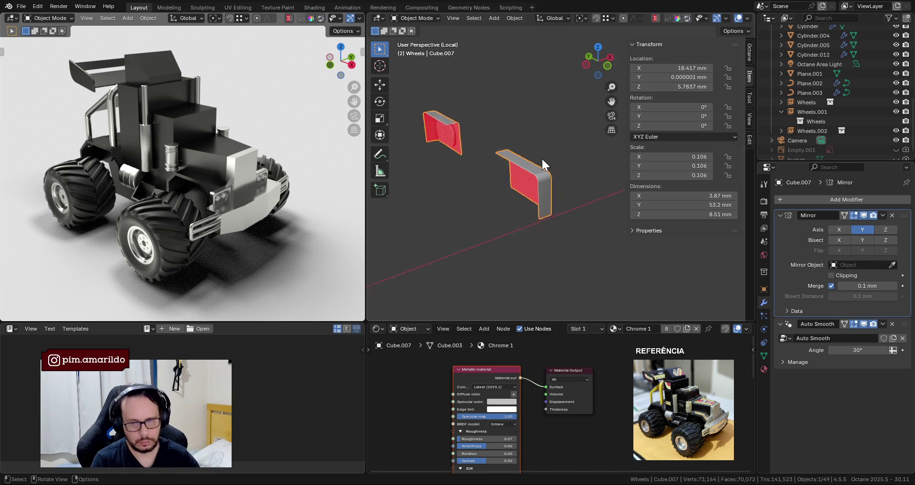
pyautogui.moveTo(553, 187); pyautogui.dragTo(473, 199, button='middle')
pyautogui.press('Tab')
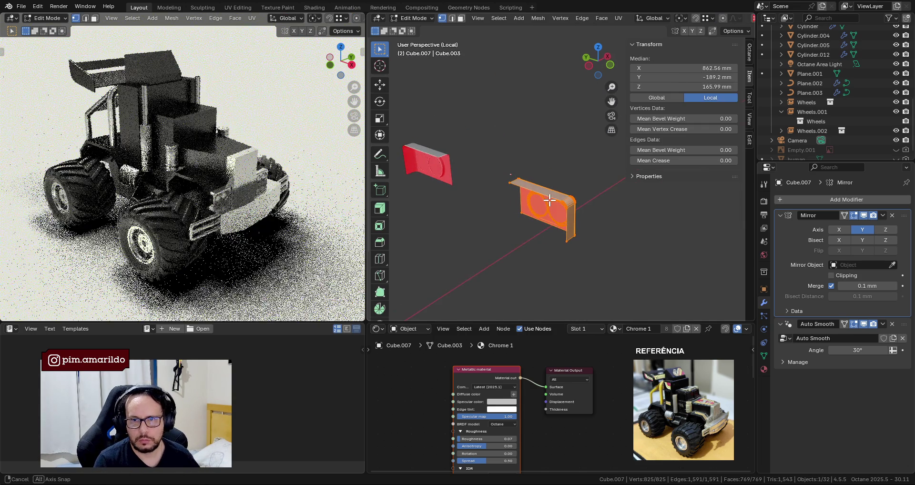
pyautogui.scroll(3, 530, 200)
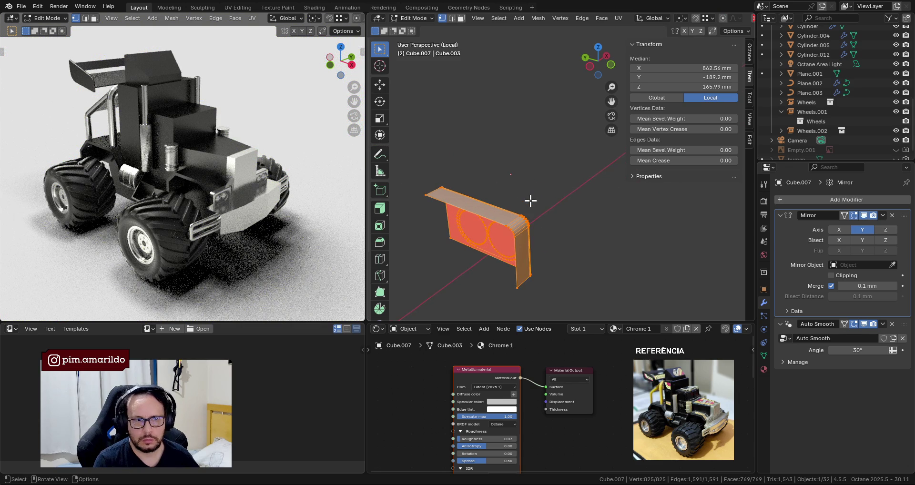
pyautogui.press('2')
pyautogui.click(512, 219)
pyautogui.moveTo(513, 220)
pyautogui.mouseDown(button='middle')
pyautogui.moveTo(508, 231)
pyautogui.moveTo(530, 205)
pyautogui.mouseUp(button='middle')
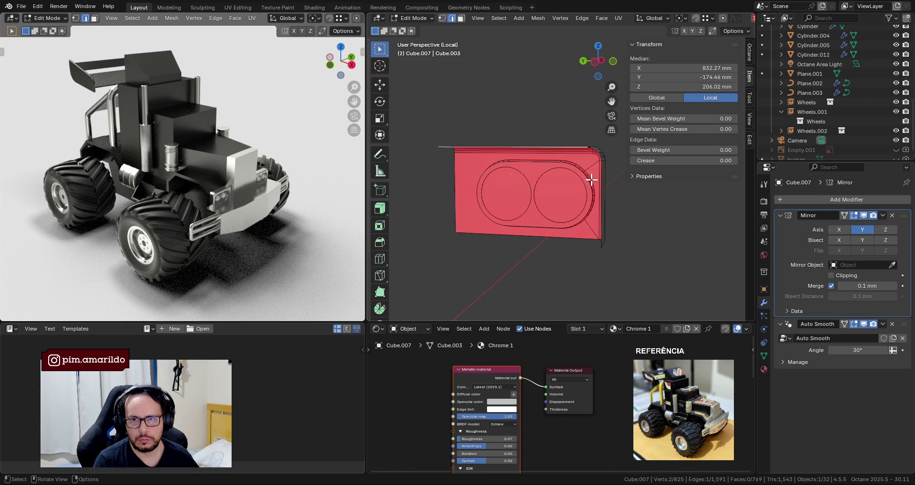
pyautogui.moveTo(591, 165)
pyautogui.mouseDown(button='middle')
pyautogui.moveTo(584, 181)
pyautogui.moveTo(477, 216)
pyautogui.moveTo(499, 210)
pyautogui.mouseUp(button='middle')
pyautogui.scroll(-3, 575, 189)
pyautogui.scroll(4, 499, 209)
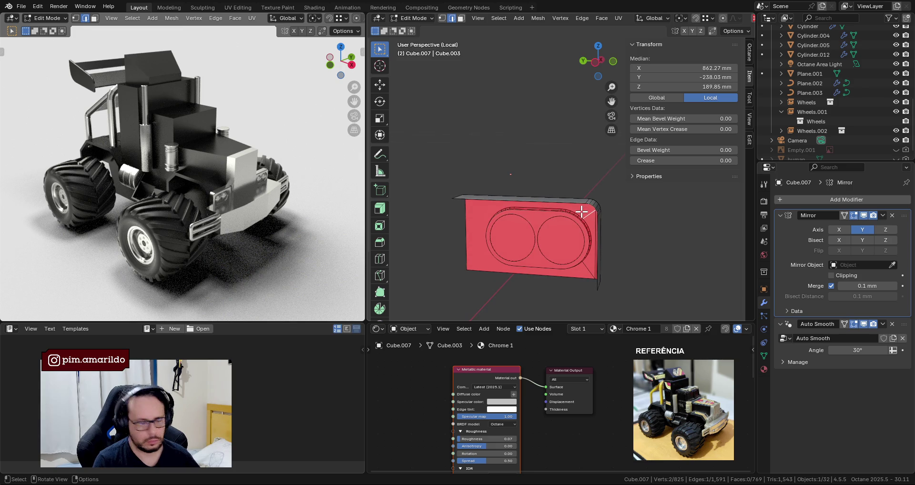
# Select the front lamp panel faces and duplicate them in place.
pyautogui.press('3')
pyautogui.click(593, 218)
pyautogui.moveTo(593, 218)
pyautogui.keyDown('shift'); pyautogui.mouseDown(button='middle')
pyautogui.moveTo(569, 215)
pyautogui.moveTo(514, 241)
pyautogui.moveTo(540, 216)
pyautogui.mouseUp(button='middle'); pyautogui.keyUp('shift')
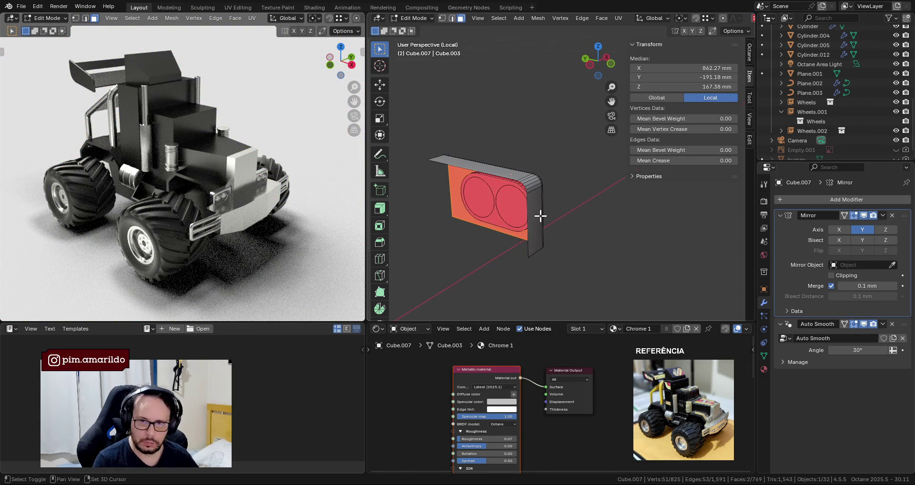
pyautogui.hotkey('shift', 'd')
pyautogui.press('y')
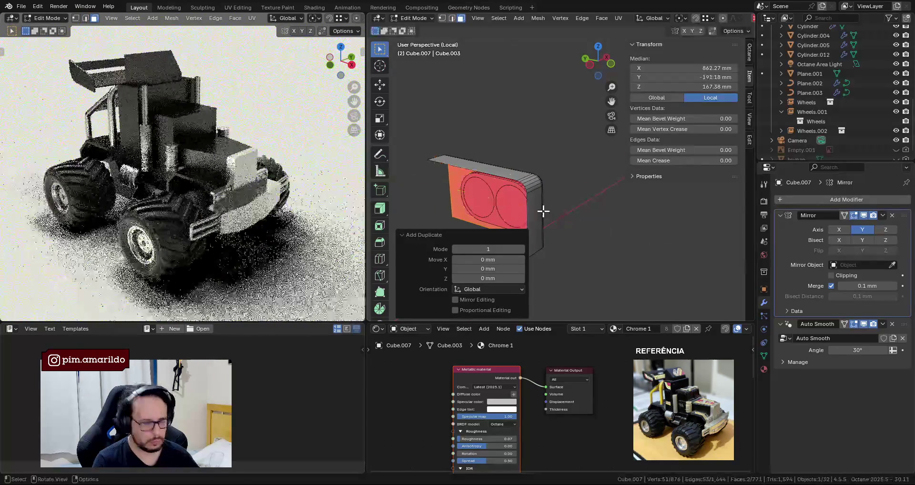
# Keep the duplicated panel in place along X and flip its normals.
pyautogui.press('x')
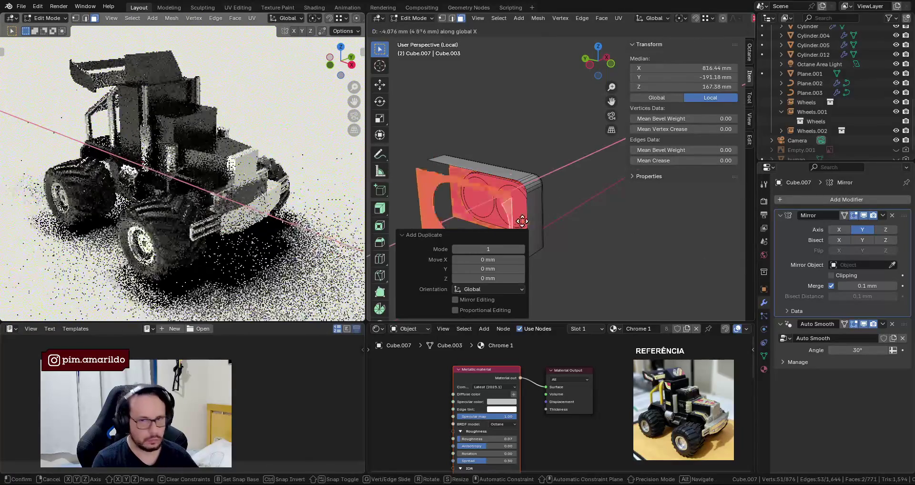
pyautogui.click(499, 189)
pyautogui.hotkey('alt', 'n')
pyautogui.click(499, 186)
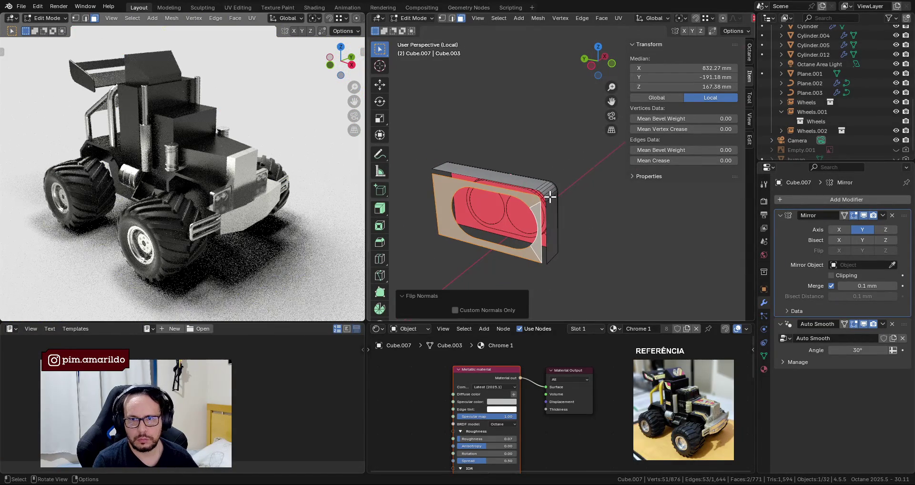
# Merge two faces of the panel front with Limited Dissolve.
pyautogui.scroll(3, 547, 199)
pyautogui.moveTo(547, 200)
pyautogui.mouseDown(button='middle')
pyautogui.moveTo(561, 200)
pyautogui.moveTo(583, 222)
pyautogui.mouseUp(button='middle')
pyautogui.click(554, 224)
pyautogui.keyDown('shift'); pyautogui.click(583, 225); pyautogui.keyUp('shift')
pyautogui.press('x')
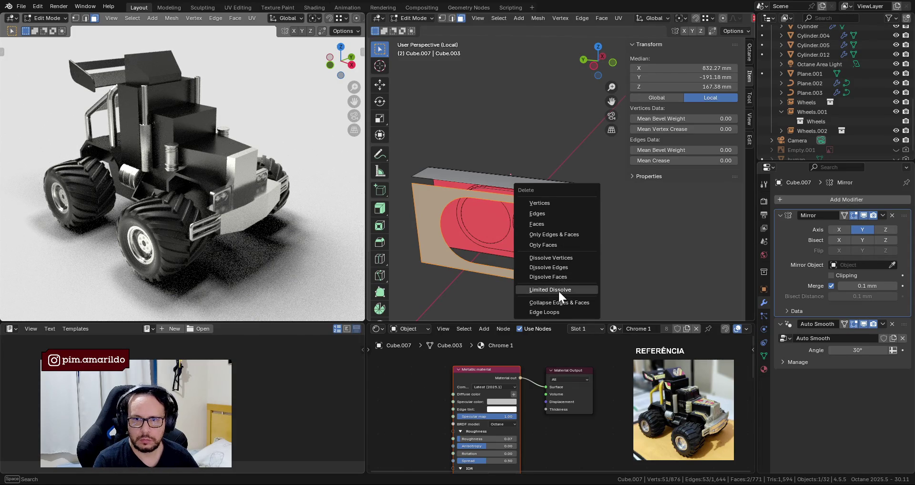
pyautogui.click(559, 290)
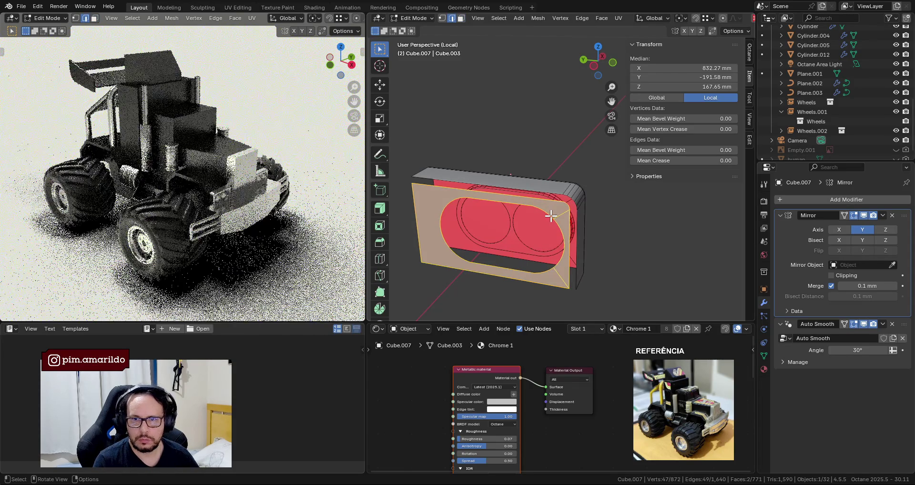
# Collapse the outer oval loop at center and dissolve the vertex into one face.
pyautogui.click(551, 216)
pyautogui.keyDown('alt'); pyautogui.click(548, 215); pyautogui.keyUp('alt')
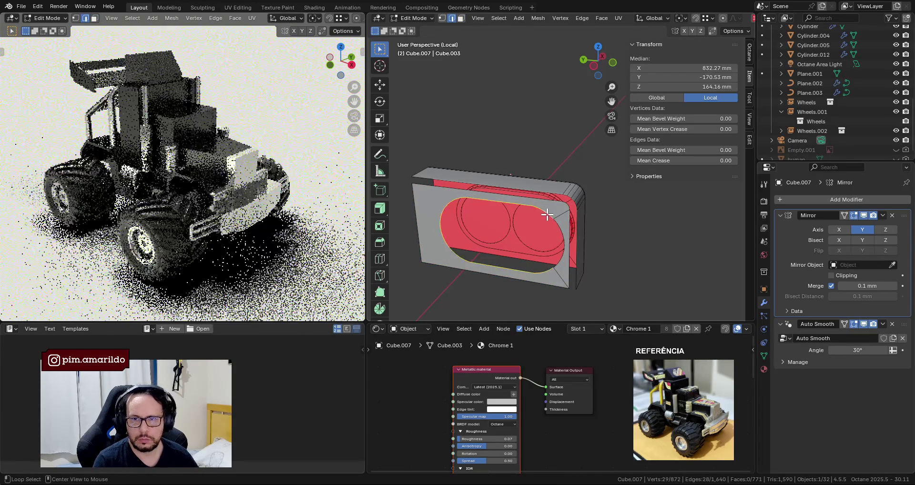
pyautogui.hotkey('ctrl', 'z')
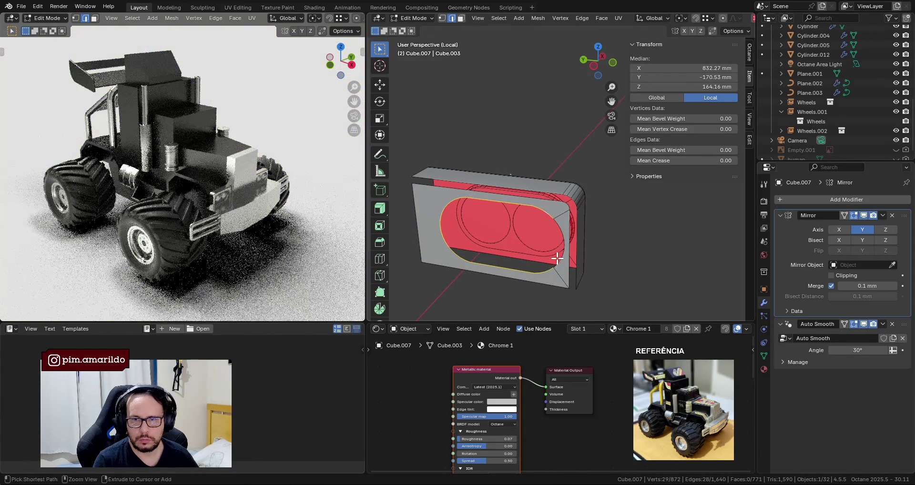
pyautogui.press('m')
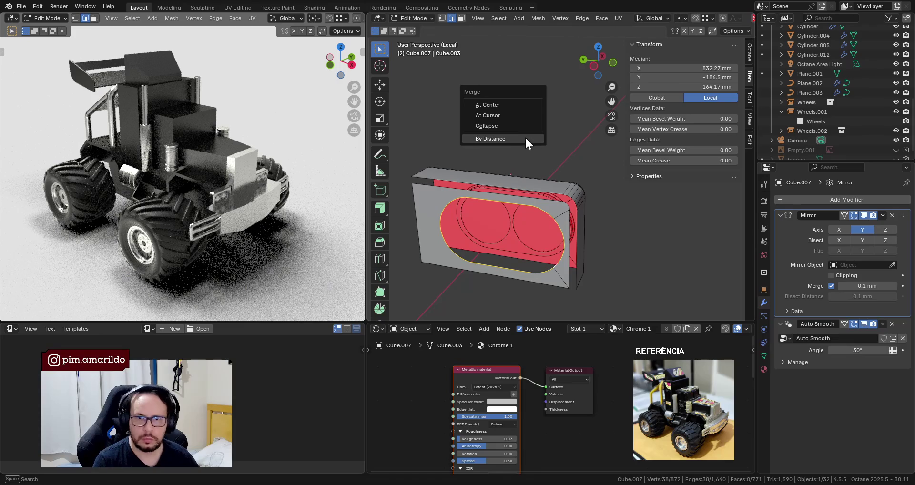
pyautogui.click(493, 101)
pyautogui.click(500, 235)
pyautogui.press('x')
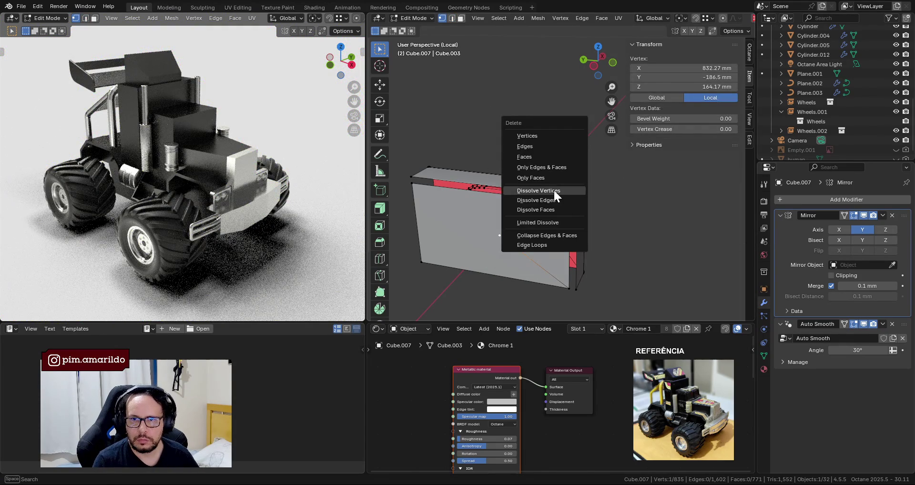
pyautogui.click(554, 190)
# Try Bridge Edge Loops on the front face's loop, then undo it.
pyautogui.press('2')
pyautogui.keyDown('alt'); pyautogui.click(550, 191); pyautogui.keyUp('alt')
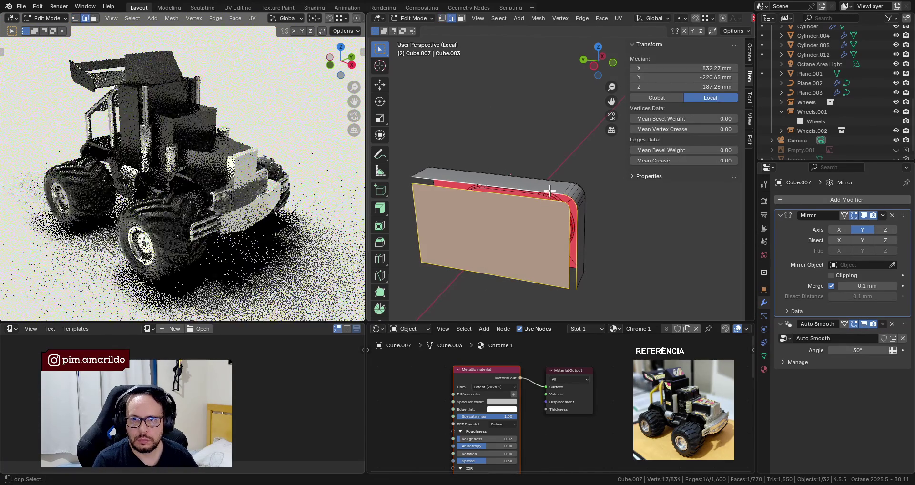
pyautogui.hotkey('ctrl', 'e')
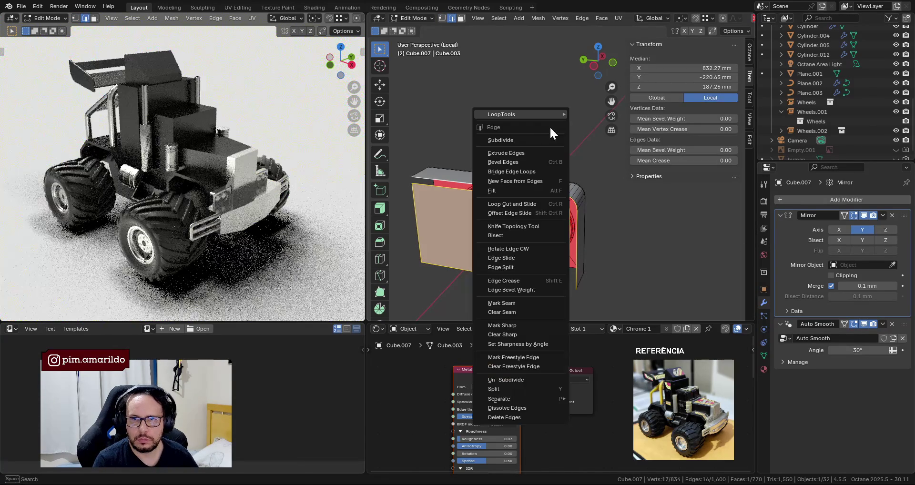
pyautogui.click(548, 152)
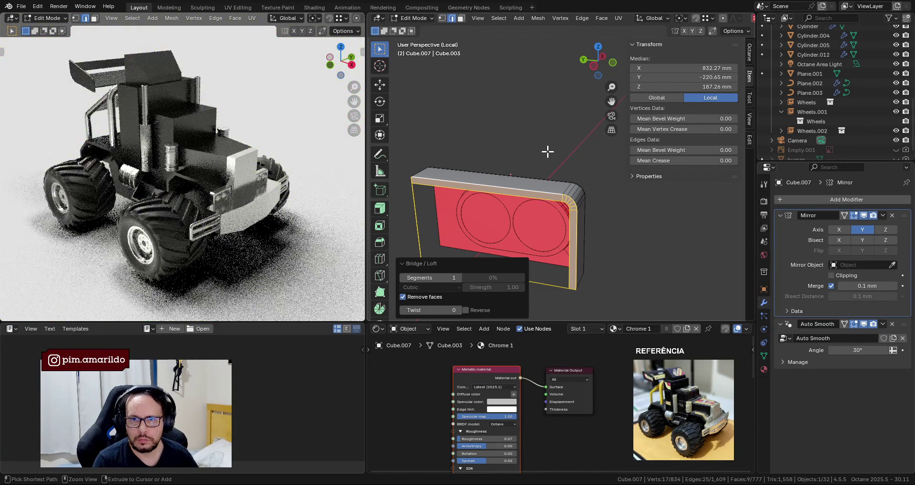
pyautogui.hotkey('ctrl', 'z')
pyautogui.moveTo(533, 143); pyautogui.dragTo(512, 241, button='middle')
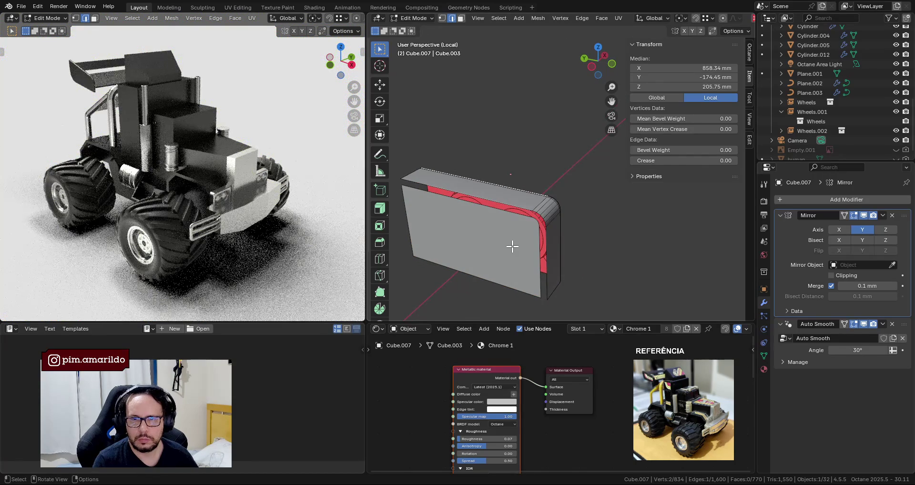
# Merge the headlight panel's overlapping vertices by distance, then clear the selection.
pyautogui.keyDown('alt'); pyautogui.click(513, 248); pyautogui.keyUp('alt')
pyautogui.click(512, 248)
pyautogui.press('1')
pyautogui.press('a')
pyautogui.press('m')
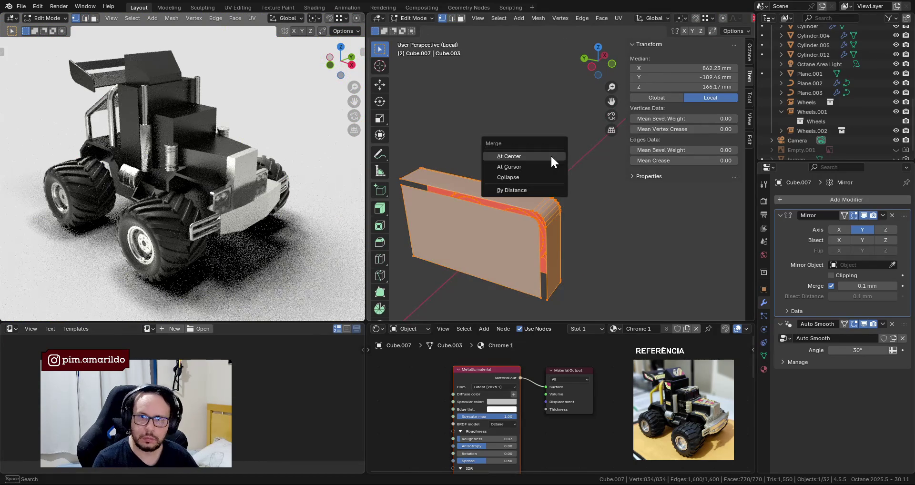
pyautogui.click(543, 190)
pyautogui.scroll(2, 531, 172)
pyautogui.scroll(3, 531, 172)
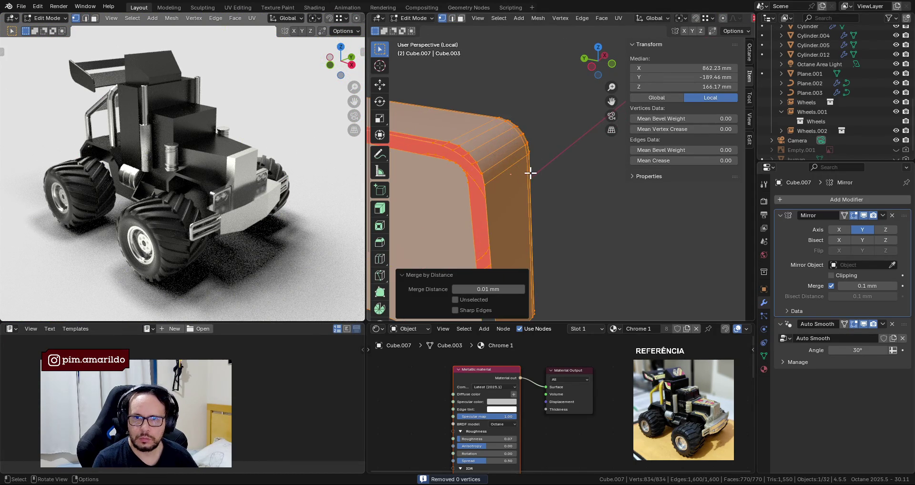
pyautogui.scroll(2, 532, 171)
pyautogui.click(572, 210)
# Bridge the panel's flat face to its rounded rim loop with LoopTools Bridge.
pyautogui.moveTo(539, 205); pyautogui.dragTo(535, 211, button='middle')
pyautogui.press('2')
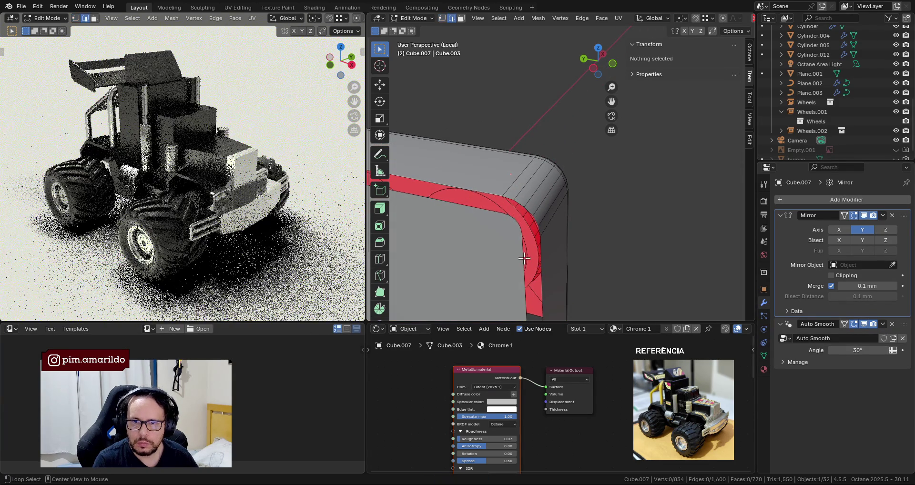
pyautogui.keyDown('alt'); pyautogui.click(525, 256); pyautogui.keyUp('alt')
pyautogui.scroll(-4, 505, 197)
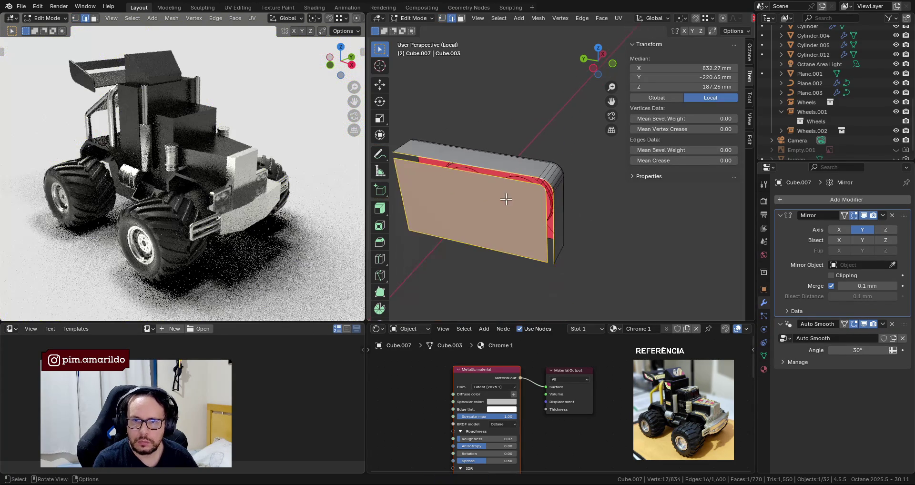
pyautogui.hotkey('ctrl', 'z')
pyautogui.scroll(3, 541, 184)
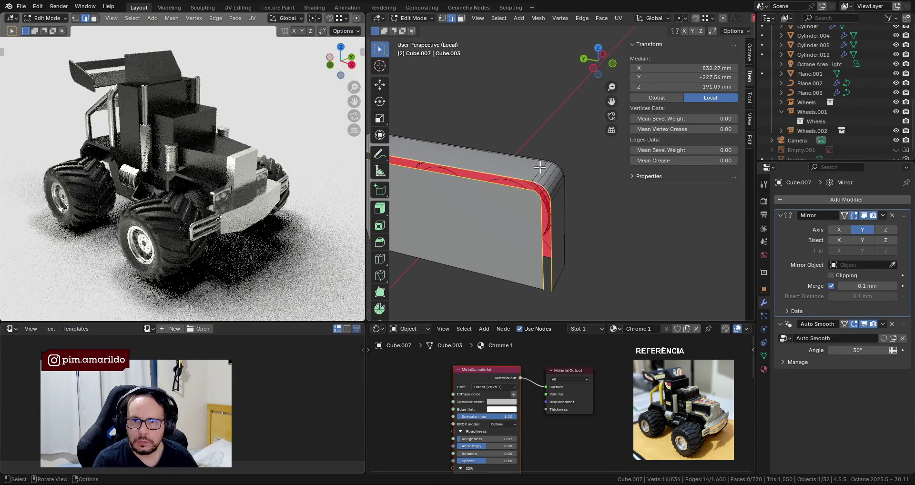
pyautogui.rightClick(525, 117)
pyautogui.click(566, 119)
pyautogui.scroll(-3, 558, 141)
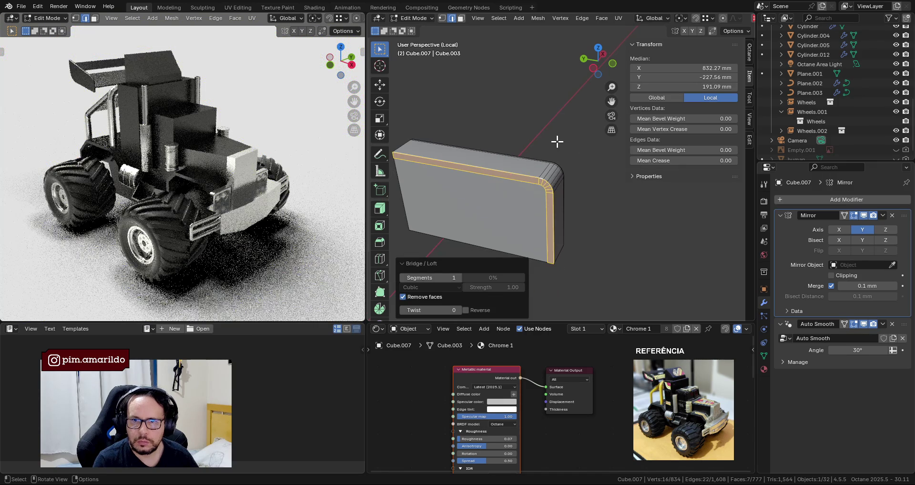
# Limited-dissolve the front face and its neighbouring faces into one clean face.
pyautogui.press('3')
pyautogui.click(524, 202)
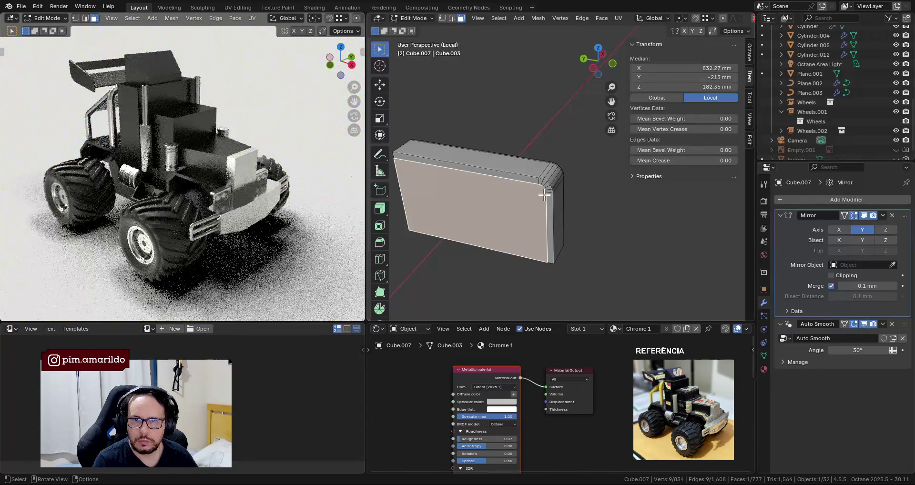
pyautogui.press('ctrl+KP_Add')
pyautogui.press('x')
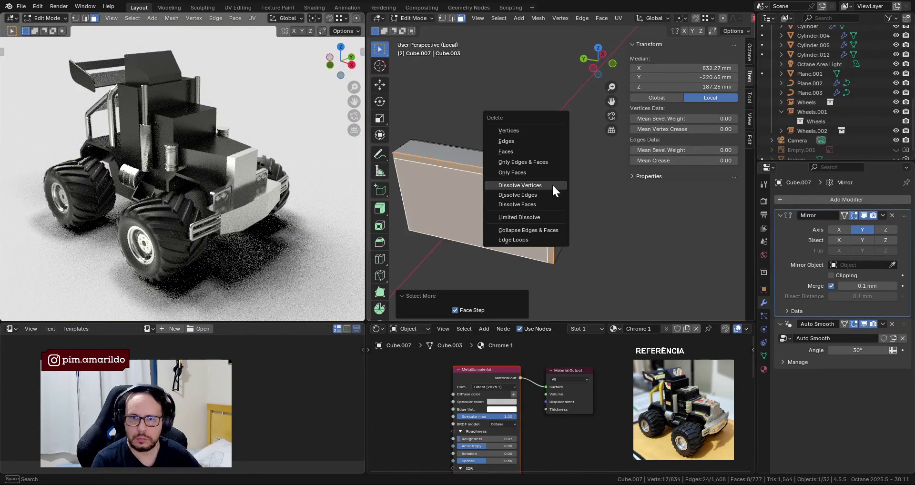
pyautogui.click(547, 212)
pyautogui.moveTo(549, 213)
pyautogui.mouseDown(button='middle')
pyautogui.moveTo(478, 198)
pyautogui.moveTo(503, 106)
pyautogui.moveTo(509, 114)
pyautogui.moveTo(475, 198)
pyautogui.moveTo(480, 225)
pyautogui.moveTo(512, 199)
pyautogui.mouseUp(button='middle')
# Return to the full truck in Object Mode and select the fender piece Cube.002.
pyautogui.press('Tab')
pyautogui.press('KP_Divide')
pyautogui.hotkey('alt', 'a')
pyautogui.moveTo(571, 68)
pyautogui.mouseDown(button='middle')
pyautogui.moveTo(553, 115)
pyautogui.moveTo(560, 125)
pyautogui.moveTo(555, 89)
pyautogui.moveTo(508, 138)
pyautogui.mouseUp(button='middle')
pyautogui.click(503, 224)
pyautogui.moveTo(503, 224)
pyautogui.mouseDown(button='middle')
pyautogui.moveTo(499, 193)
pyautogui.moveTo(512, 190)
pyautogui.mouseUp(button='middle')
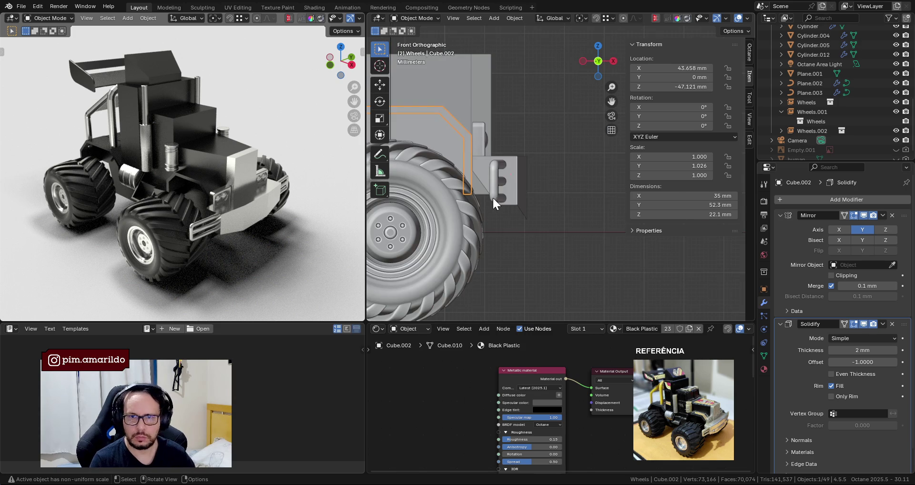
# Raise Cube.002's two lower vertices about 5.9 mm along Z, making it 16.2 mm tall.
pyautogui.press('Tab')
pyautogui.hotkey('alt', 'z')
pyautogui.moveTo(446, 212); pyautogui.dragTo(534, 264)
pyautogui.hotkey('alt', 'z')
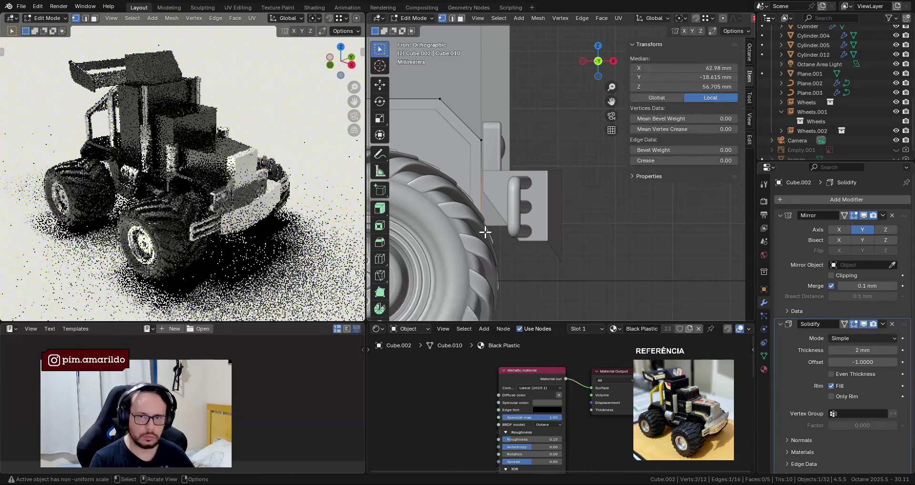
pyautogui.press('g')
pyautogui.press('z')
pyautogui.click(482, 241)
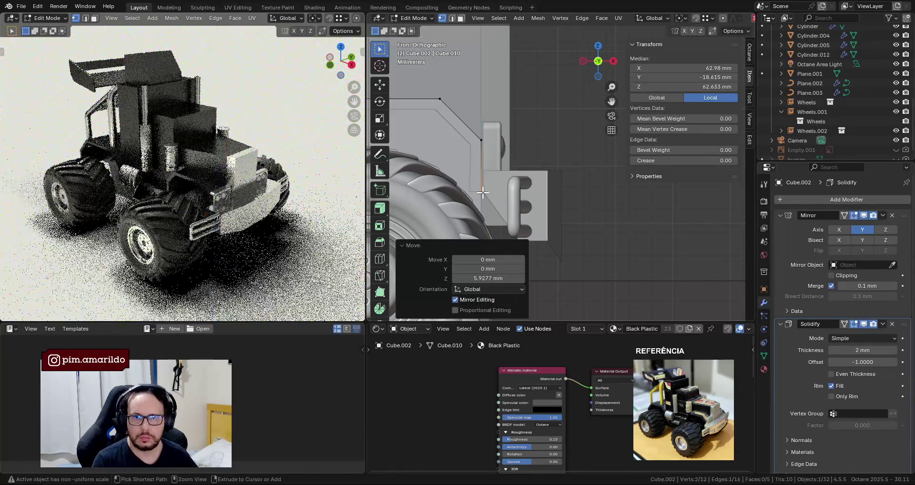
pyautogui.scroll(-2, 495, 197)
pyautogui.press('Tab')
pyautogui.click(571, 143)
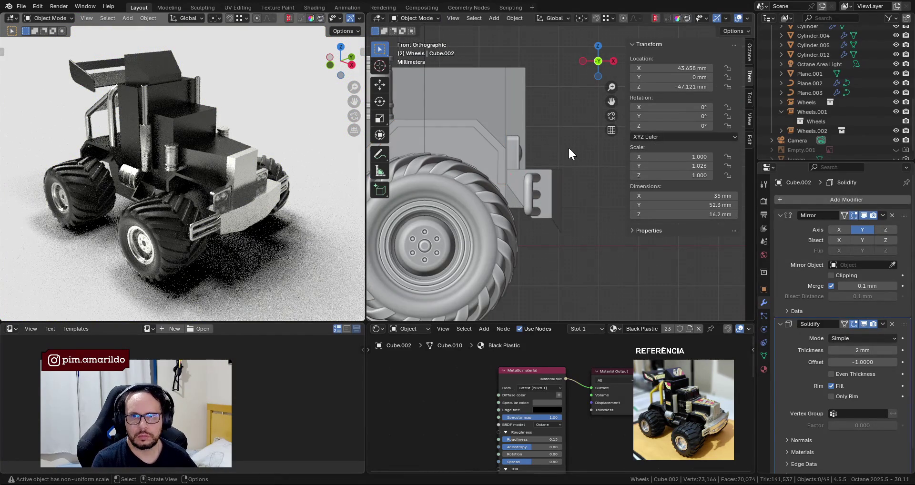
pyautogui.moveTo(558, 158)
pyautogui.mouseDown(button='middle')
pyautogui.moveTo(560, 178)
pyautogui.moveTo(527, 201)
pyautogui.mouseUp(button='middle')
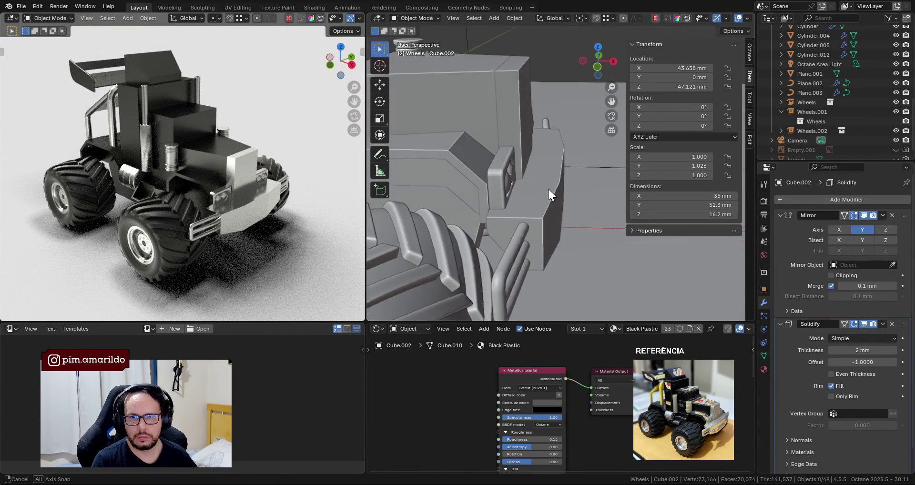
# Move the side pipes Cylinder.012 about 0.88 mm along the X axis.
pyautogui.click(484, 245)
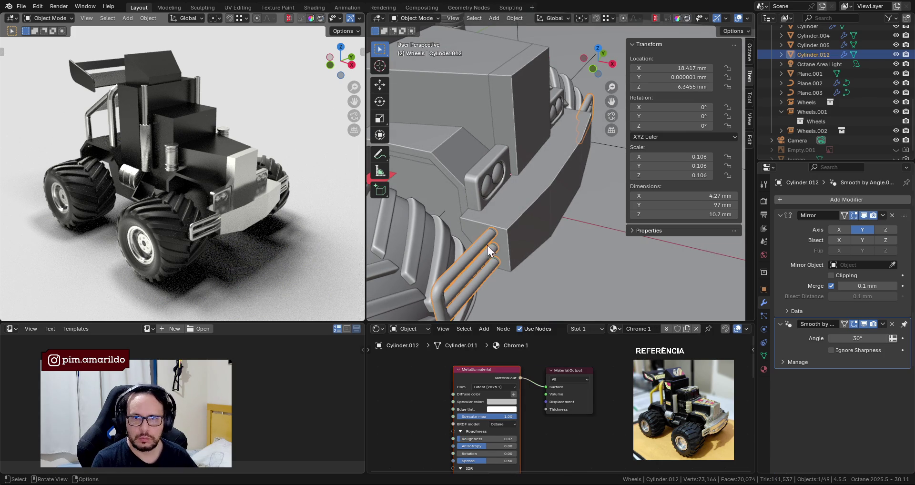
pyautogui.press('g')
pyautogui.press('x')
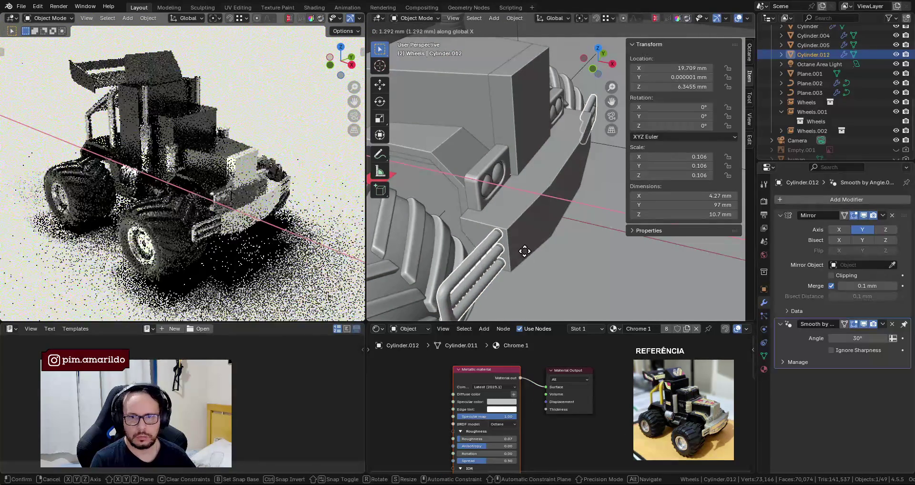
pyautogui.click(523, 250)
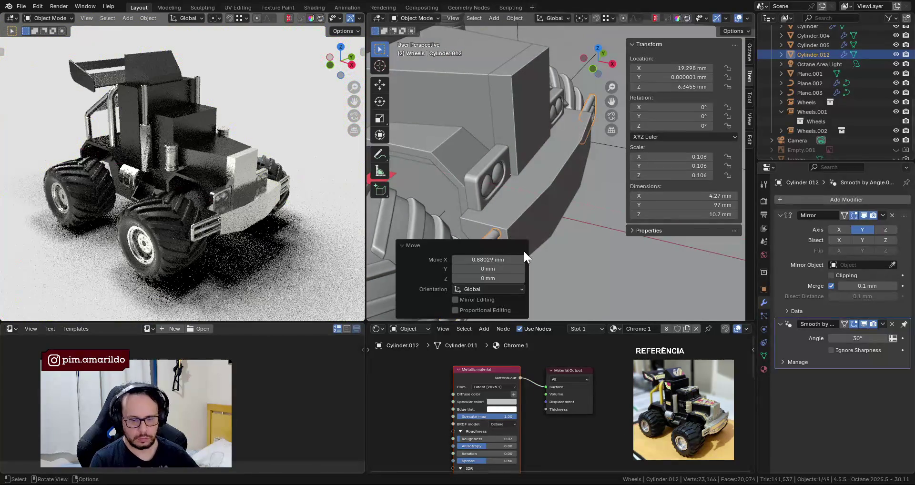
# Frame the front bumper from the top view and save the file as 001-B.blend.
pyautogui.click(520, 194)
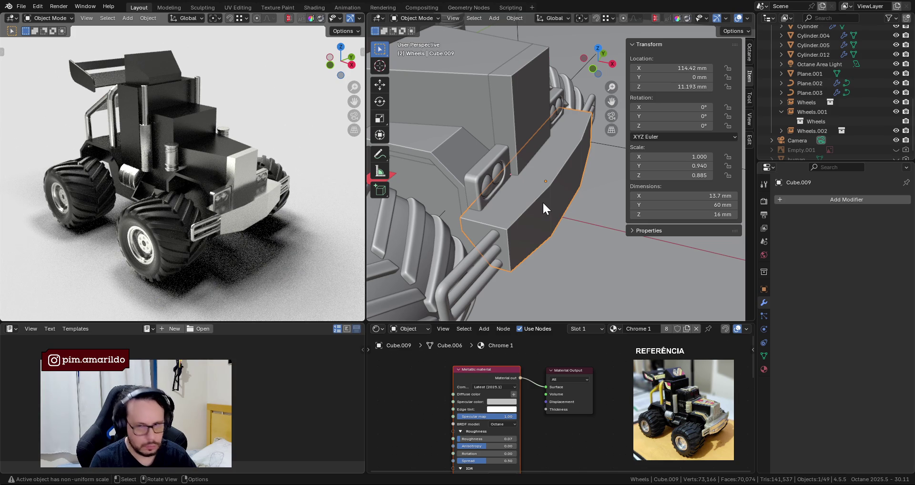
pyautogui.press('KP_Decimal')
pyautogui.press('KP_7')
pyautogui.moveTo(542, 206)
pyautogui.mouseDown(button='middle')
pyautogui.moveTo(546, 217)
pyautogui.moveTo(518, 166)
pyautogui.mouseUp(button='middle')
pyautogui.hotkey('ctrl', 's')
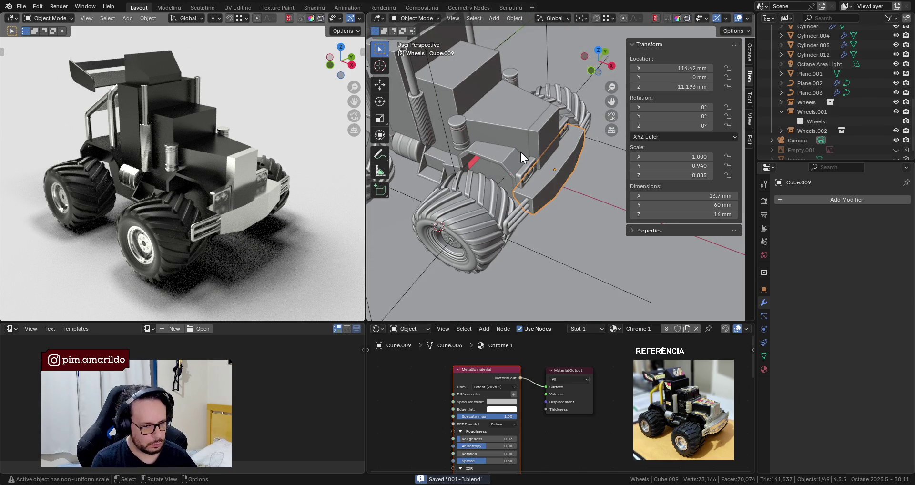
pyautogui.moveTo(531, 136)
pyautogui.keyDown('shift'); pyautogui.mouseDown(button='middle')
pyautogui.moveTo(537, 166)
pyautogui.moveTo(545, 164)
pyautogui.moveTo(533, 195)
pyautogui.moveTo(550, 202)
pyautogui.moveTo(622, 127)
pyautogui.mouseUp(button='middle'); pyautogui.keyUp('shift')
pyautogui.click(545, 139)
# Close the N sidebar, deselect the ground plane, save, and view the truck in perspective.
pyautogui.press('n')
pyautogui.scroll(2, 550, 194)
pyautogui.click(625, 105)
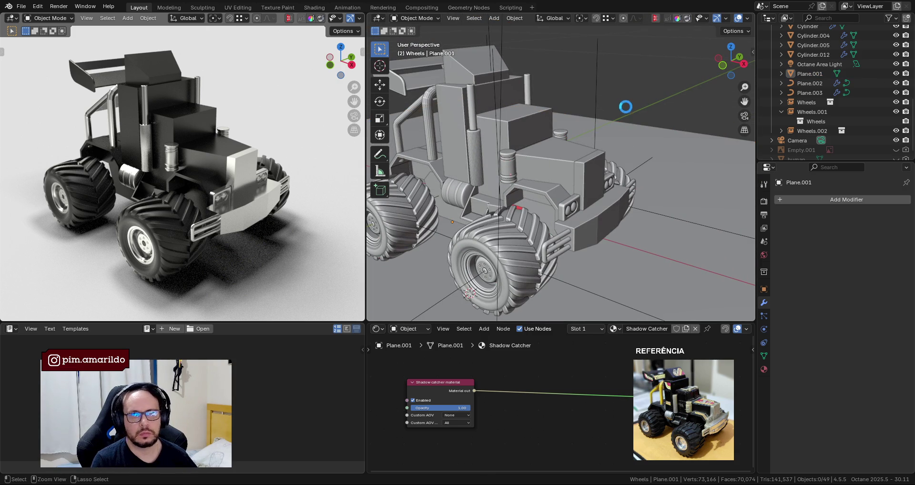
pyautogui.hotkey('ctrl', 's')
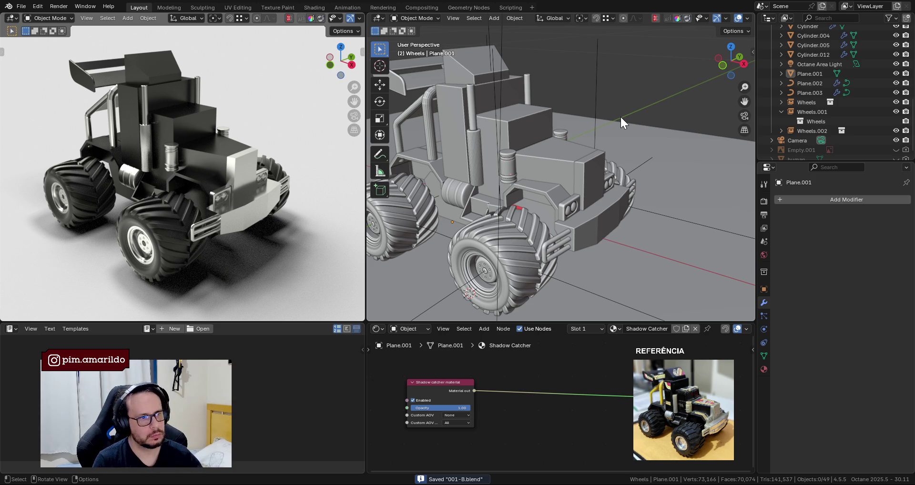
pyautogui.press('KP_7')
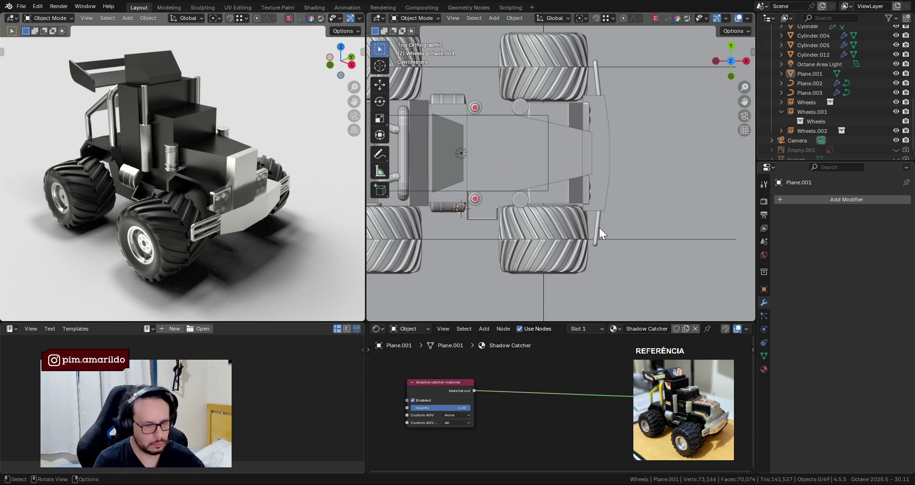
pyautogui.moveTo(599, 228)
pyautogui.mouseDown(button='middle')
pyautogui.moveTo(524, 105)
pyautogui.moveTo(562, 136)
pyautogui.moveTo(536, 140)
pyautogui.moveTo(496, 125)
pyautogui.moveTo(528, 145)
pyautogui.mouseUp(button='middle')
# Save the file and inspect the headlight block's mesh up close in Edit Mode.
pyautogui.click(561, 241)
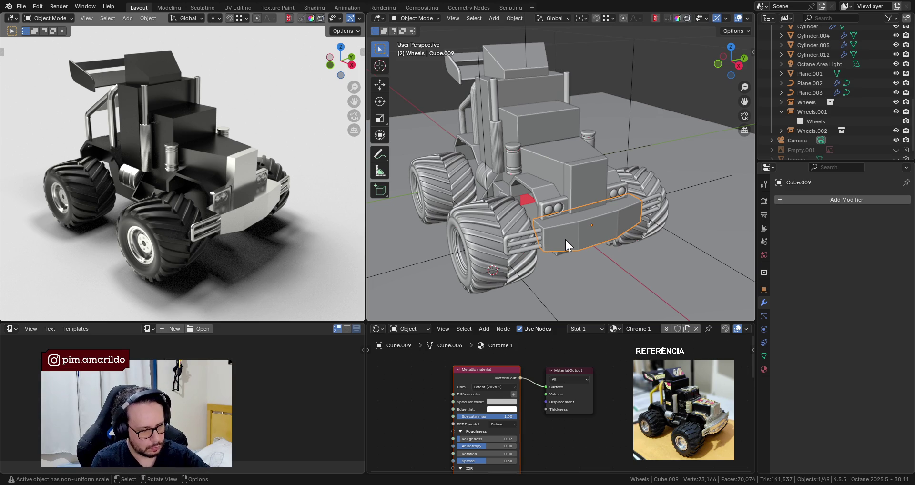
pyautogui.moveTo(564, 239)
pyautogui.mouseDown(button='middle')
pyautogui.moveTo(565, 250)
pyautogui.moveTo(551, 204)
pyautogui.moveTo(567, 184)
pyautogui.moveTo(574, 216)
pyautogui.mouseUp(button='middle')
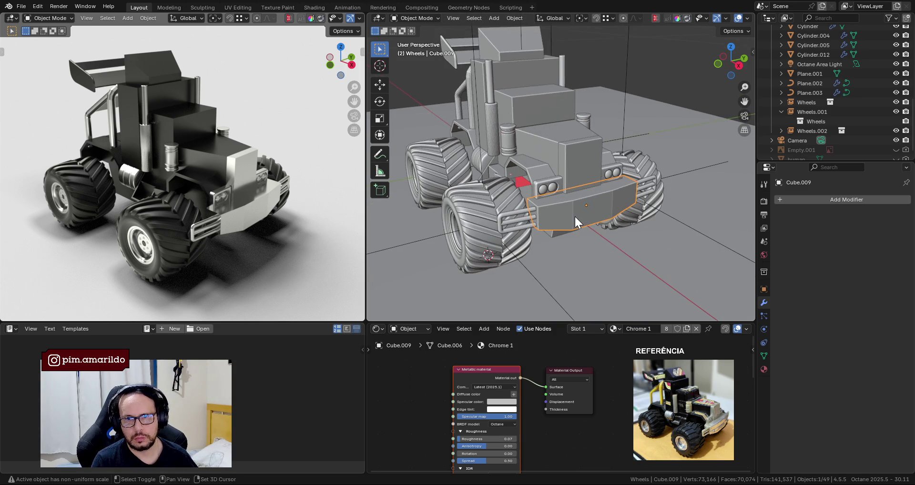
pyautogui.hotkey('ctrl', 's')
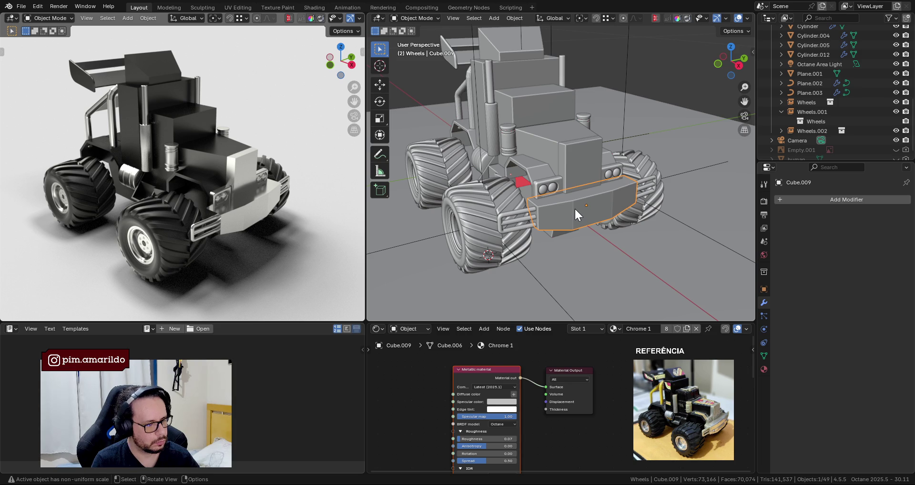
pyautogui.click(547, 195)
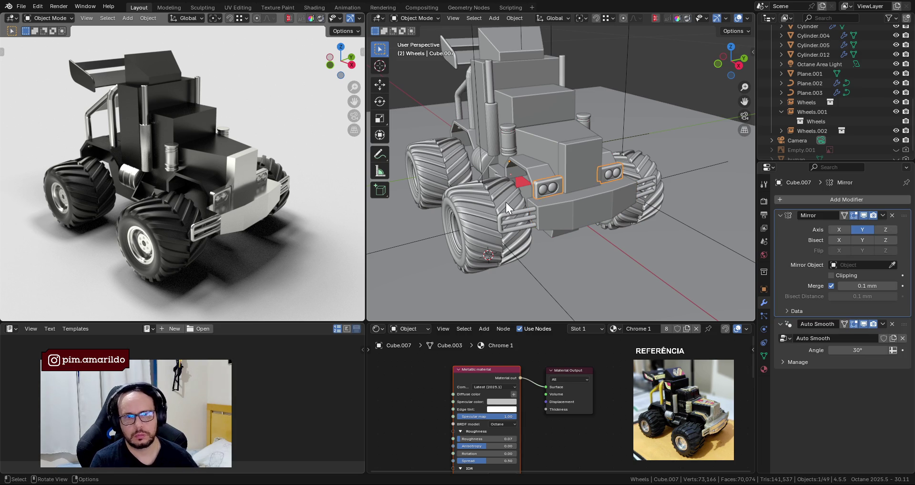
pyautogui.scroll(3, 571, 201)
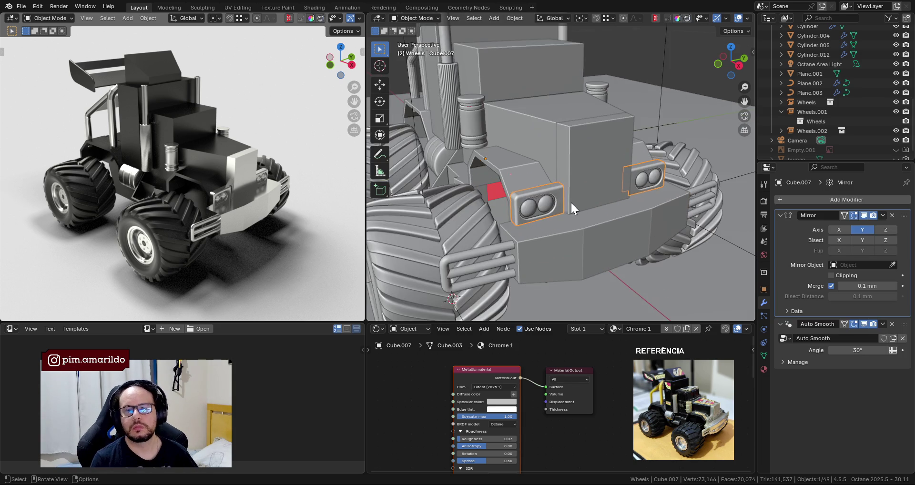
pyautogui.scroll(2, 573, 190)
pyautogui.scroll(2, 562, 196)
pyautogui.scroll(2, 562, 195)
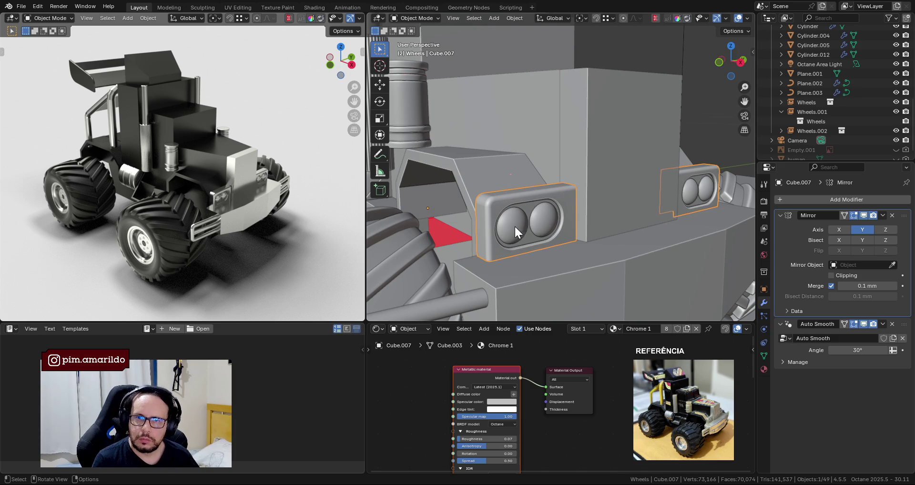
pyautogui.press('Tab')
pyautogui.moveTo(541, 206); pyautogui.dragTo(514, 201, button='middle')
pyautogui.press('Tab')
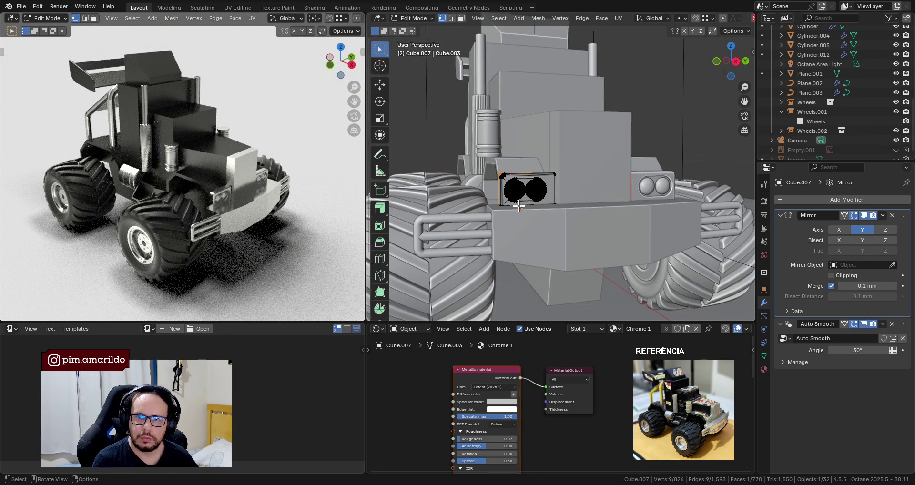
# Apply all transforms to the front bumper Cube.009.
pyautogui.scroll(-5, 534, 220)
pyautogui.click(539, 210)
pyautogui.scroll(-3, 562, 241)
pyautogui.hotkey('ctrl', 'a')
pyautogui.click(607, 233)
# Set the front bumper's origin to its geometry and save the file.
pyautogui.rightClick(616, 194)
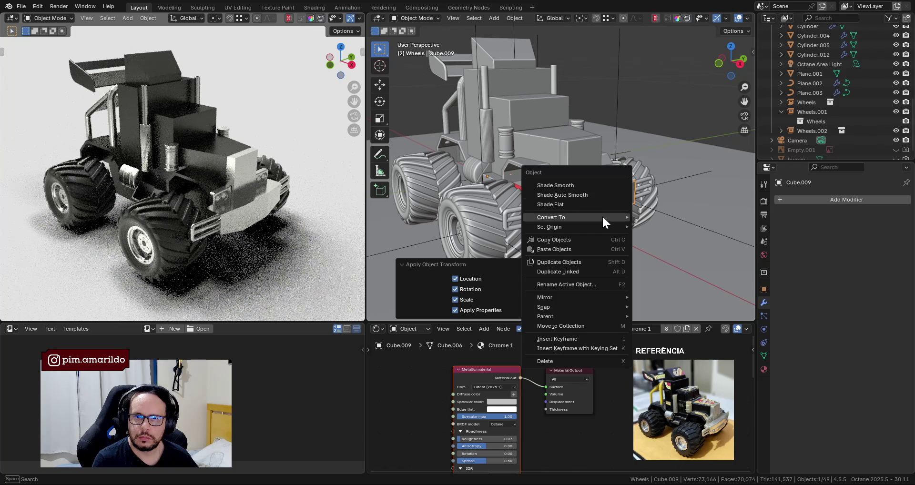
pyautogui.moveTo(565, 227)
pyautogui.click(651, 233)
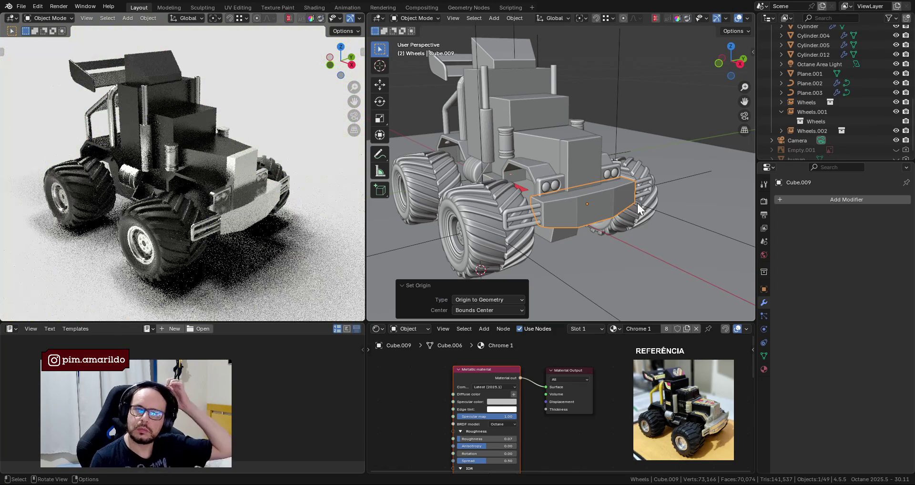
pyautogui.click(641, 116)
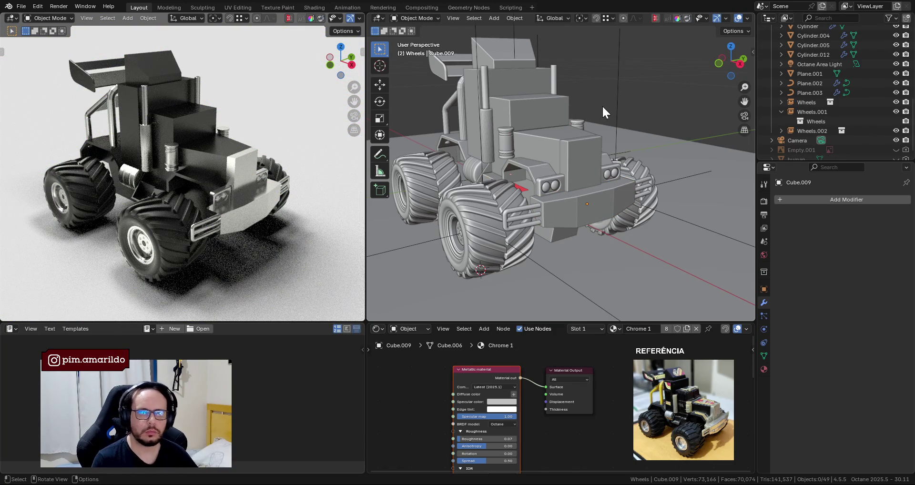
pyautogui.hotkey('ctrl', 's')
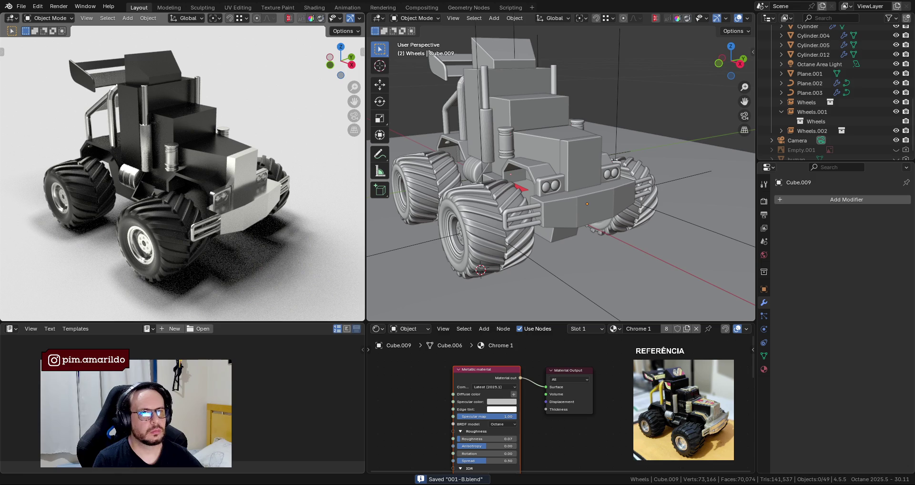
pyautogui.scroll(2, 529, 146)
pyautogui.scroll(2, 536, 176)
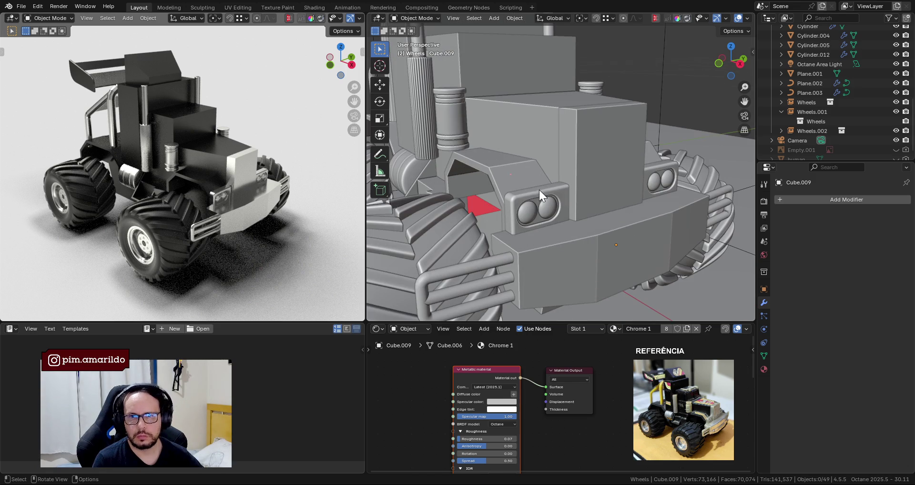
# Add a Bevel modifier with 3 segments to the front bumper.
pyautogui.click(551, 251)
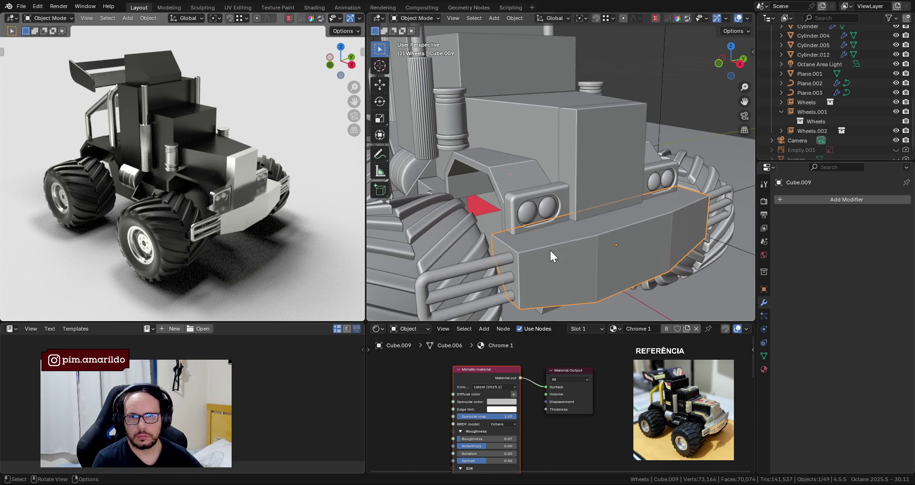
pyautogui.click(806, 200)
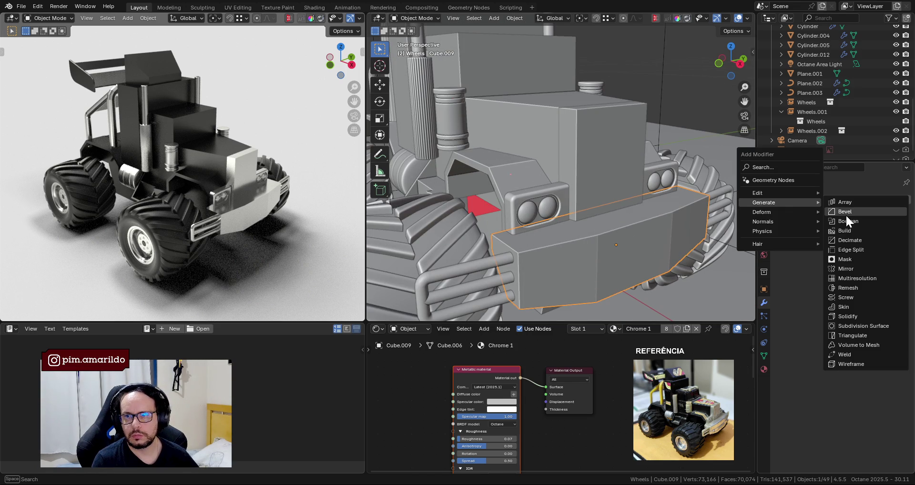
pyautogui.click(844, 212)
pyautogui.scroll(-2, 591, 199)
pyautogui.scroll(1, 590, 200)
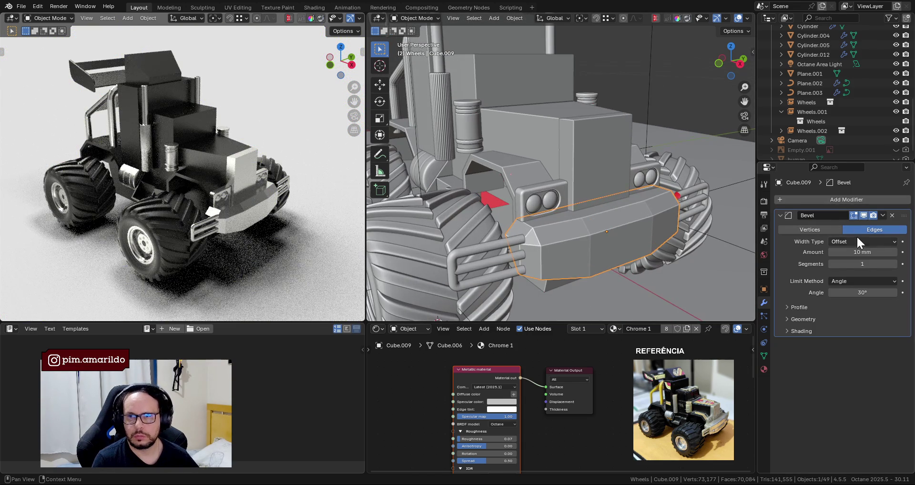
pyautogui.click(894, 264)
pyautogui.click(894, 264)
# Shade the bumper smooth and set the bevel amount to 2 mm.
pyautogui.rightClick(571, 227)
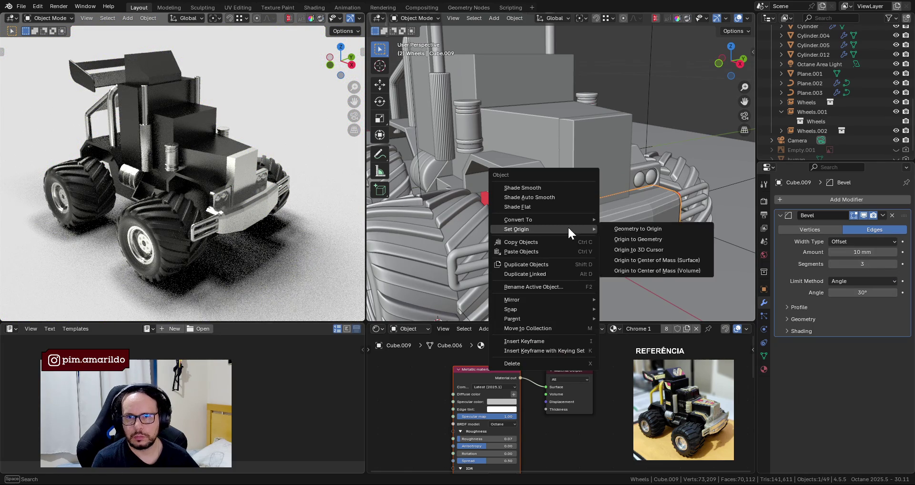
pyautogui.click(541, 187)
pyautogui.moveTo(849, 252); pyautogui.dragTo(859, 252)
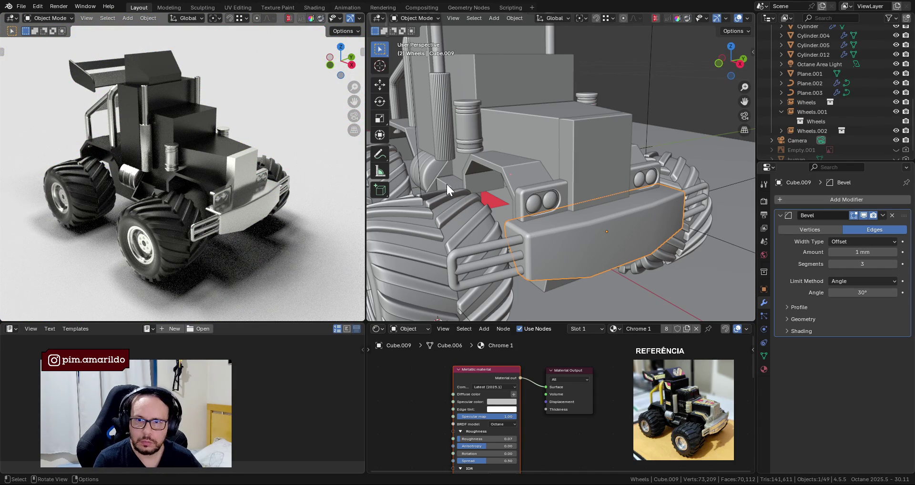
pyautogui.write('2')
pyautogui.moveTo(853, 253); pyautogui.dragTo(861, 252)
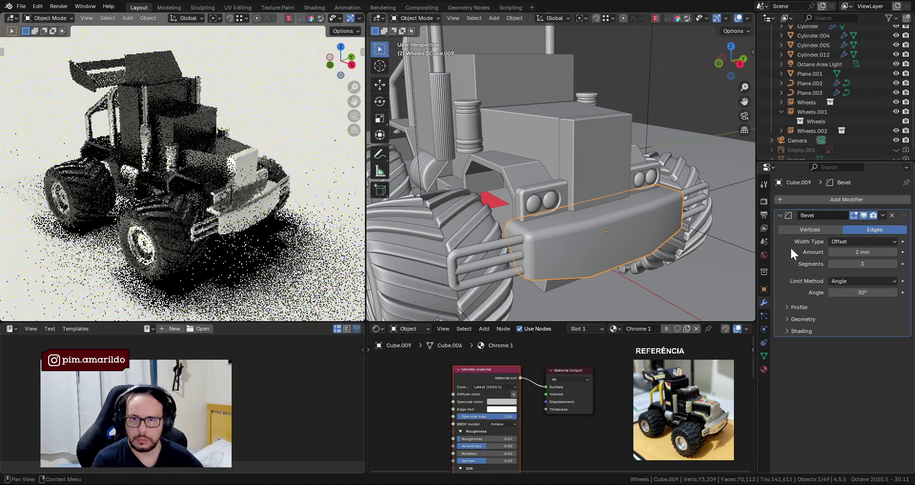
pyautogui.moveTo(310, 191)
pyautogui.mouseDown(button='middle')
pyautogui.moveTo(200, 178)
pyautogui.moveTo(218, 185)
pyautogui.mouseUp(button='middle')
pyautogui.rightClick(559, 251)
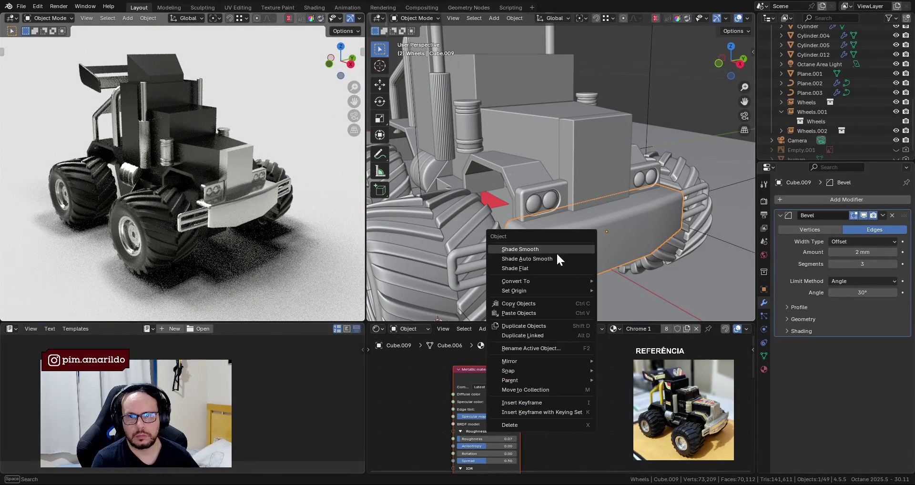
# Try Shade Auto Smooth and undo it, then test bevel segment counts between 3 and 5.
pyautogui.click(565, 258)
pyautogui.hotkey('ctrl', 'z')
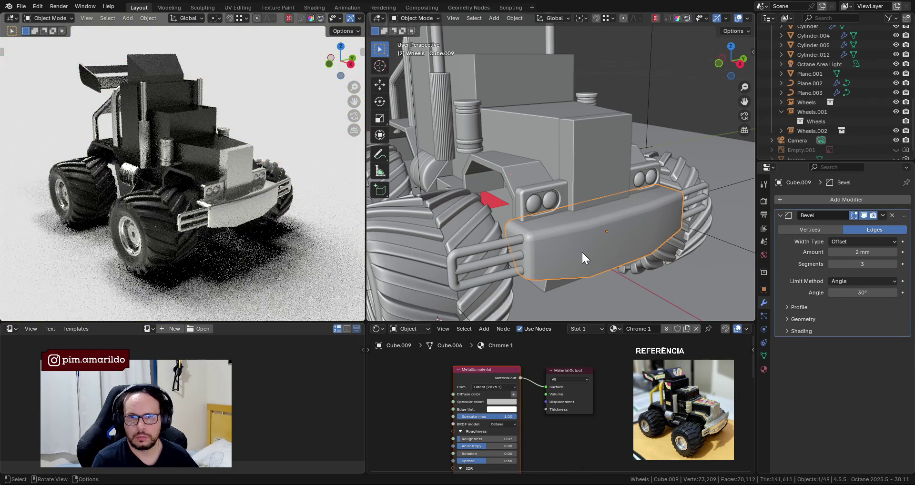
pyautogui.scroll(1, 581, 251)
pyautogui.click(893, 263)
pyautogui.click(894, 263)
pyautogui.click(830, 265)
pyautogui.click(830, 265)
pyautogui.scroll(5, 241, 244)
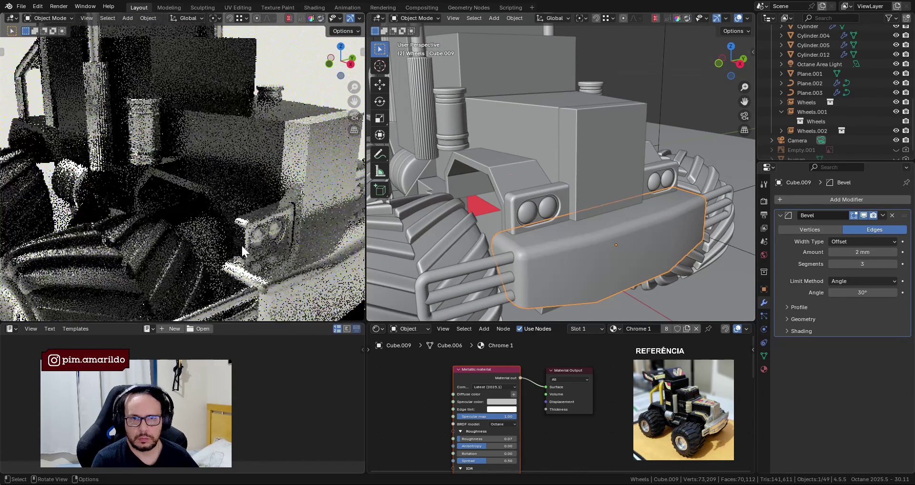
# Set the bumper bevel to 4 segments and save 001-B.blend.
pyautogui.moveTo(277, 247)
pyautogui.mouseDown(button='middle')
pyautogui.moveTo(231, 190)
pyautogui.moveTo(187, 224)
pyautogui.moveTo(295, 177)
pyautogui.moveTo(244, 191)
pyautogui.mouseUp(button='middle')
pyautogui.moveTo(154, 239)
pyautogui.mouseDown(button='middle')
pyautogui.moveTo(180, 199)
pyautogui.moveTo(230, 191)
pyautogui.mouseUp(button='middle')
pyautogui.scroll(2, 171, 188)
pyautogui.scroll(2, 171, 188)
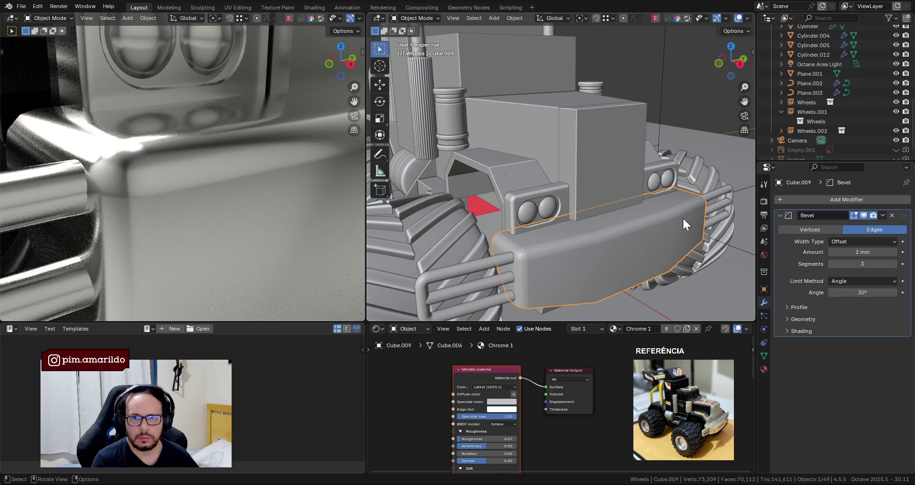
pyautogui.click(896, 265)
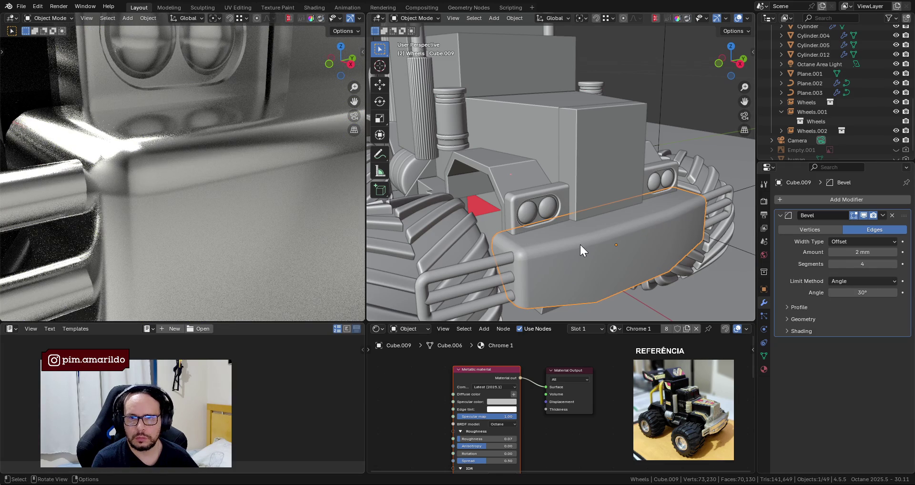
pyautogui.hotkey('ctrl', 's')
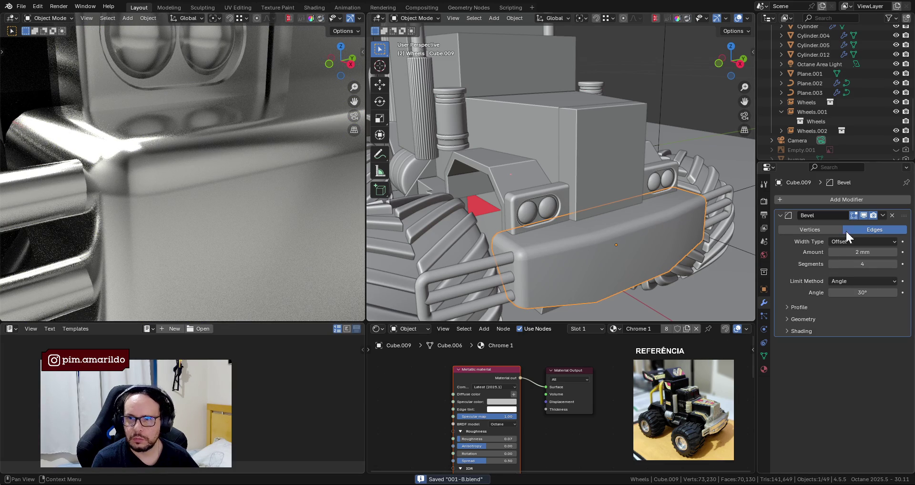
pyautogui.click(818, 203)
pyautogui.moveTo(780, 202)
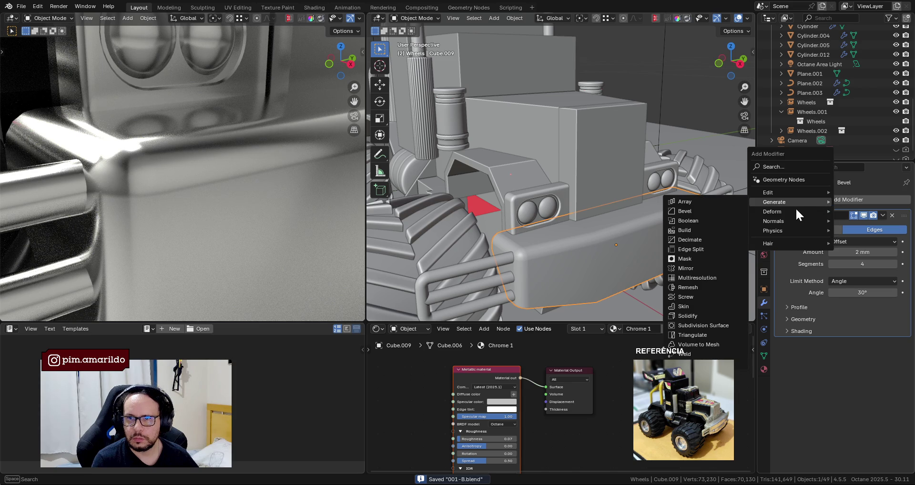
pyautogui.click(705, 326)
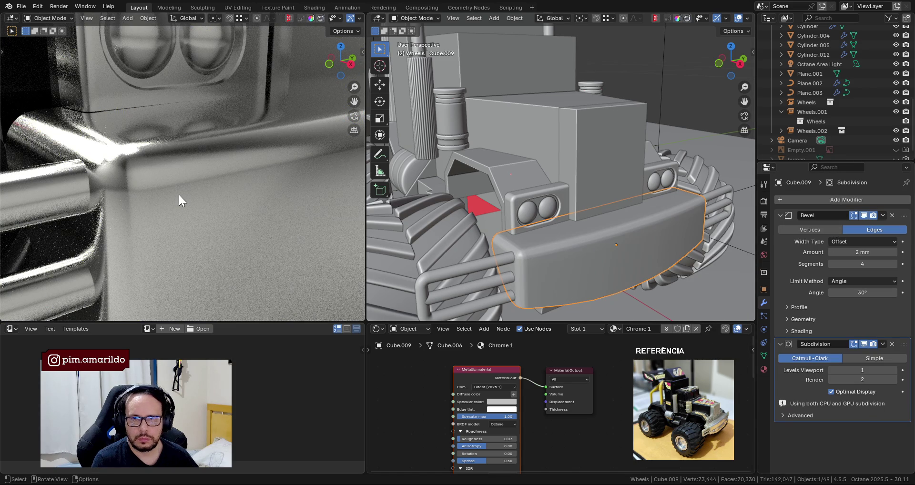
pyautogui.click(894, 371)
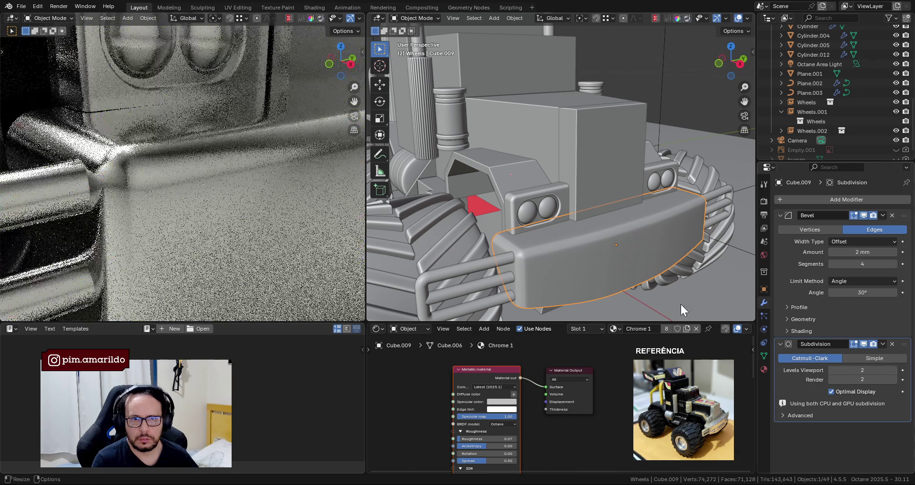
pyautogui.moveTo(316, 203)
pyautogui.mouseDown(button='middle')
pyautogui.moveTo(136, 146)
pyautogui.moveTo(101, 167)
pyautogui.mouseUp(button='middle')
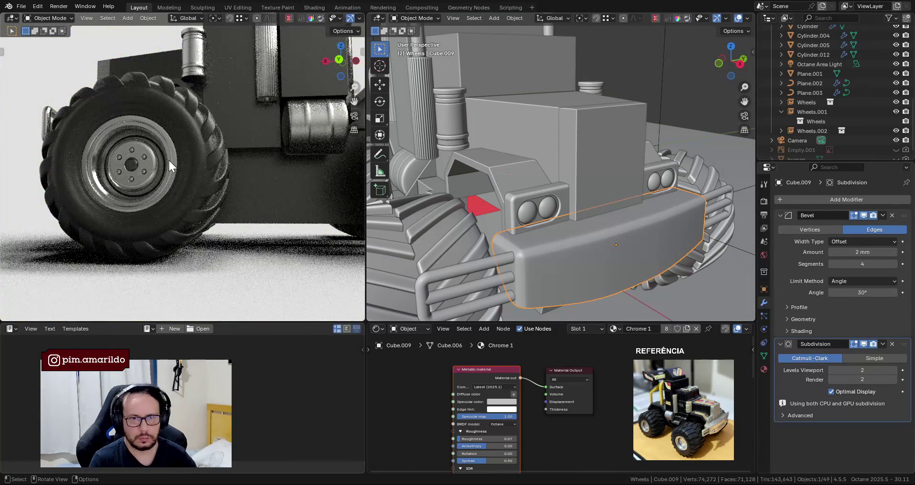
pyautogui.moveTo(200, 156)
pyautogui.mouseDown(button='middle')
pyautogui.moveTo(170, 119)
pyautogui.moveTo(148, 139)
pyautogui.mouseUp(button='middle')
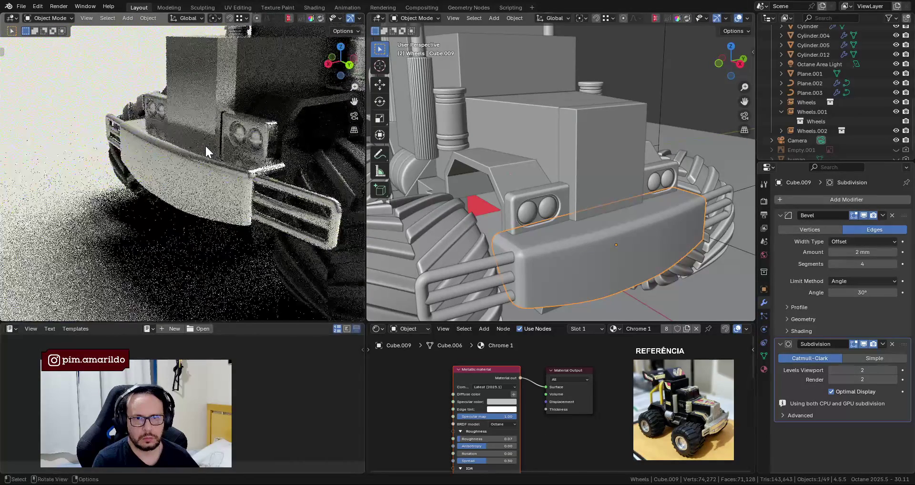
pyautogui.moveTo(148, 141); pyautogui.dragTo(205, 151, button='middle')
pyautogui.scroll(3, 205, 148)
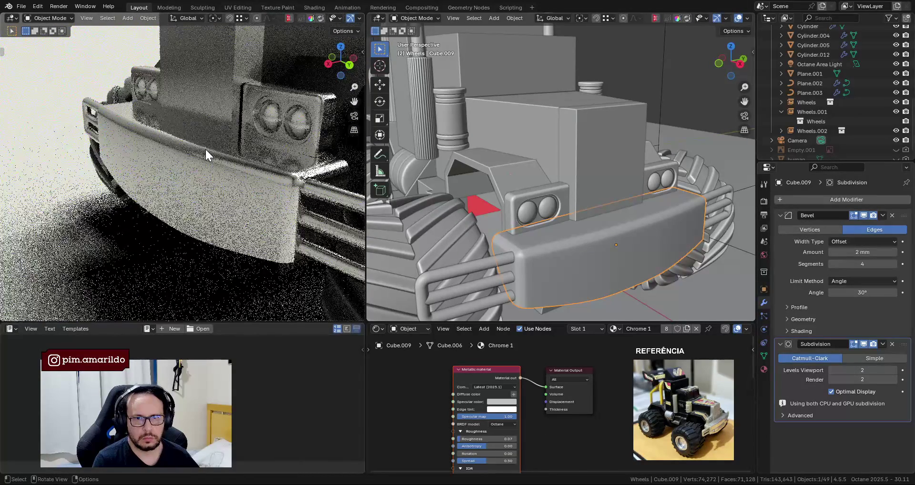
pyautogui.click(892, 343)
pyautogui.moveTo(215, 190)
pyautogui.mouseDown(button='middle')
pyautogui.moveTo(300, 196)
pyautogui.moveTo(232, 170)
pyautogui.mouseUp(button='middle')
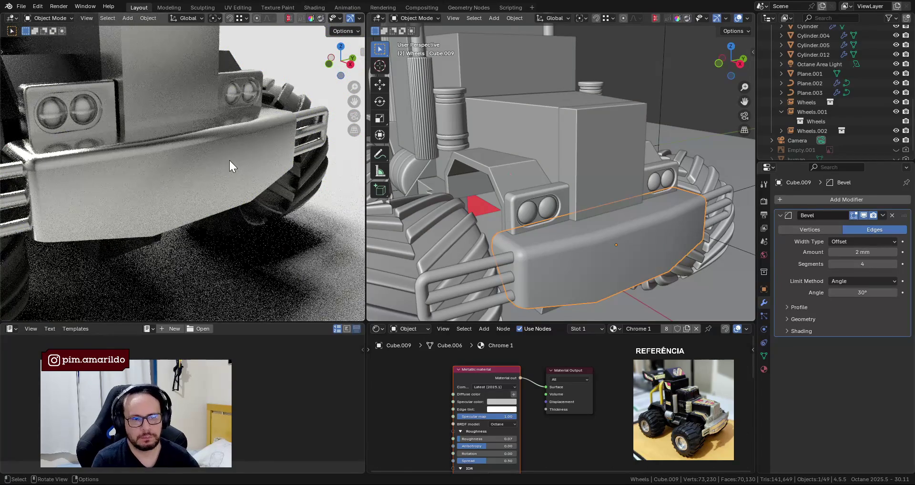
pyautogui.scroll(-3, 230, 160)
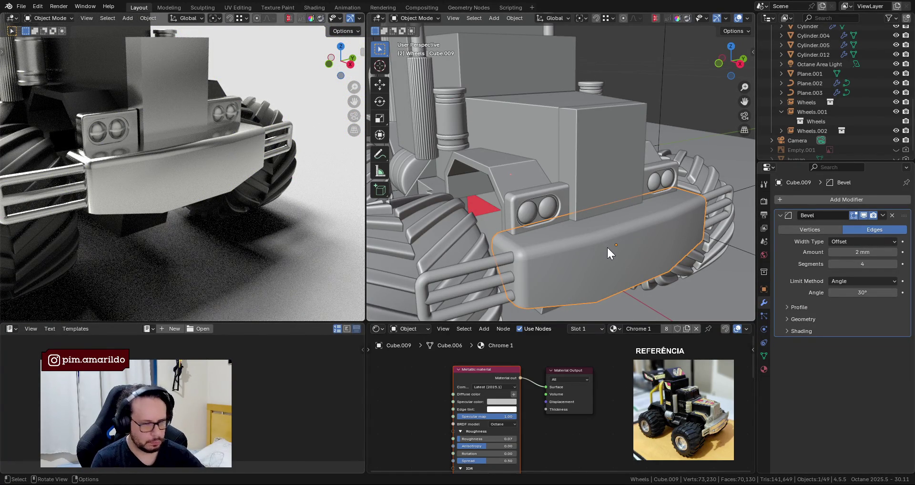
# Reduce the bumper's bevel amount to 1.8 mm and inspect it in the rendered view.
pyautogui.scroll(-1, 607, 246)
pyautogui.click(851, 252)
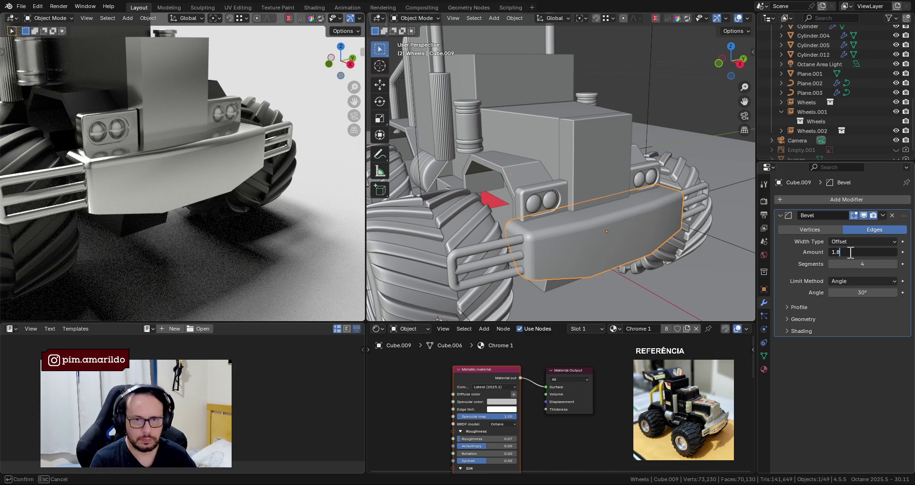
pyautogui.press('Return')
pyautogui.moveTo(229, 204)
pyautogui.mouseDown(button='middle')
pyautogui.moveTo(241, 218)
pyautogui.moveTo(193, 183)
pyautogui.moveTo(278, 187)
pyautogui.moveTo(234, 191)
pyautogui.moveTo(255, 205)
pyautogui.mouseUp(button='middle')
pyautogui.scroll(-1, 534, 203)
pyautogui.scroll(-2, 534, 210)
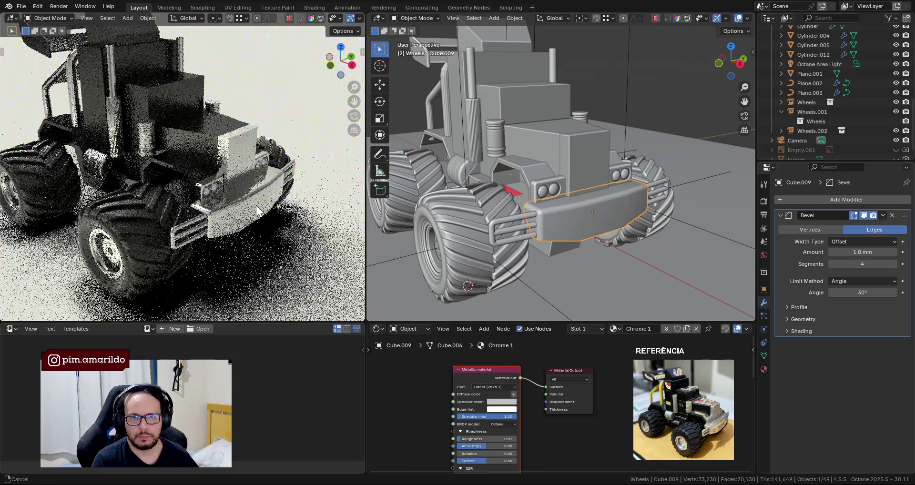
pyautogui.scroll(2, 616, 192)
# Save 001-B.blend with the bevelled front bumper zoomed into close view.
pyautogui.hotkey('ctrl', 's')
pyautogui.scroll(1, 618, 199)
pyautogui.scroll(2, 620, 204)
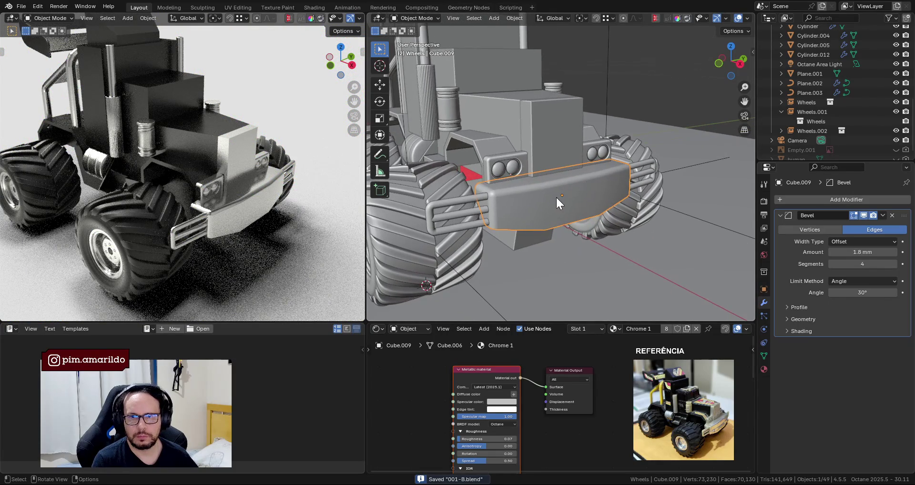
pyautogui.scroll(1, 560, 188)
pyautogui.scroll(1, 565, 191)
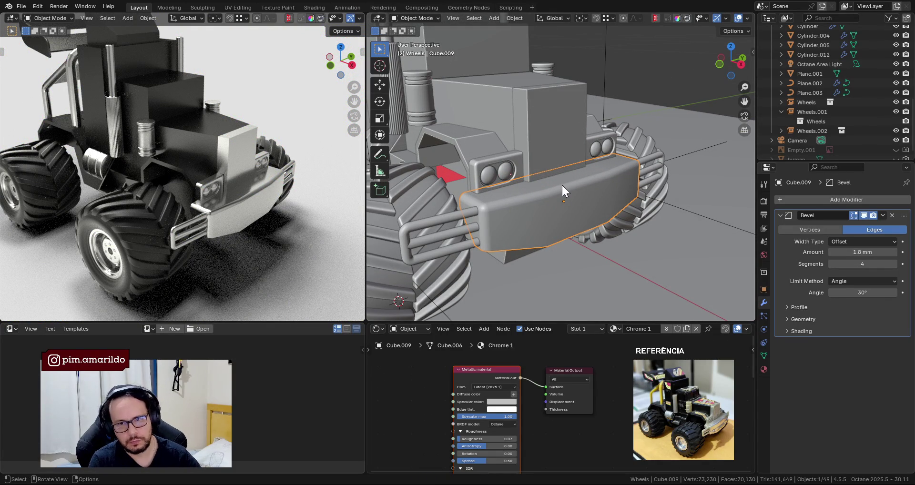
# Dissolve a vertical edge loop on the front bumper.
pyautogui.moveTo(560, 193)
pyautogui.mouseDown(button='middle')
pyautogui.moveTo(516, 179)
pyautogui.moveTo(547, 226)
pyautogui.mouseUp(button='middle')
pyautogui.press('Tab')
pyautogui.press('2')
pyautogui.keyDown('alt'); pyautogui.click(601, 205); pyautogui.keyUp('alt')
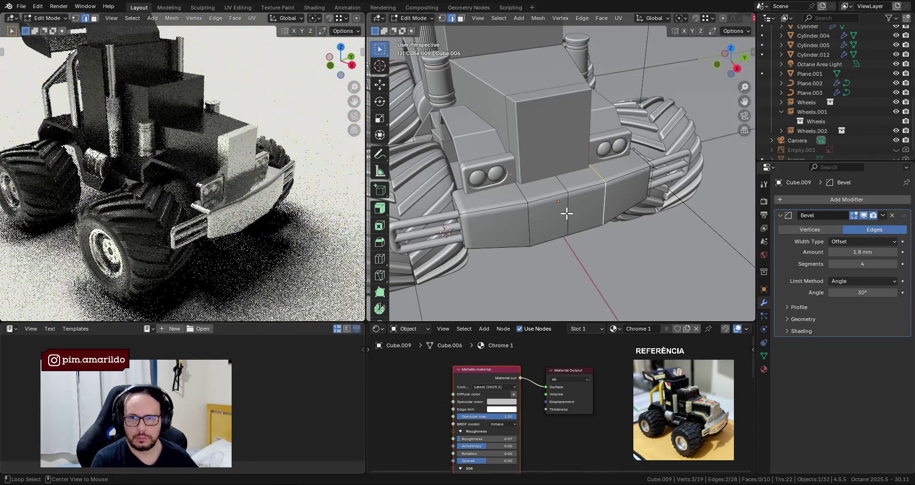
pyautogui.press('x')
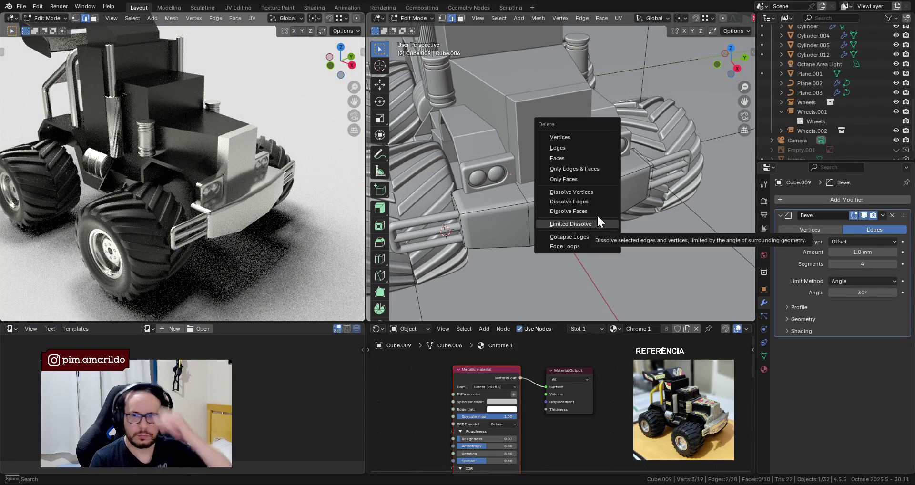
pyautogui.click(587, 202)
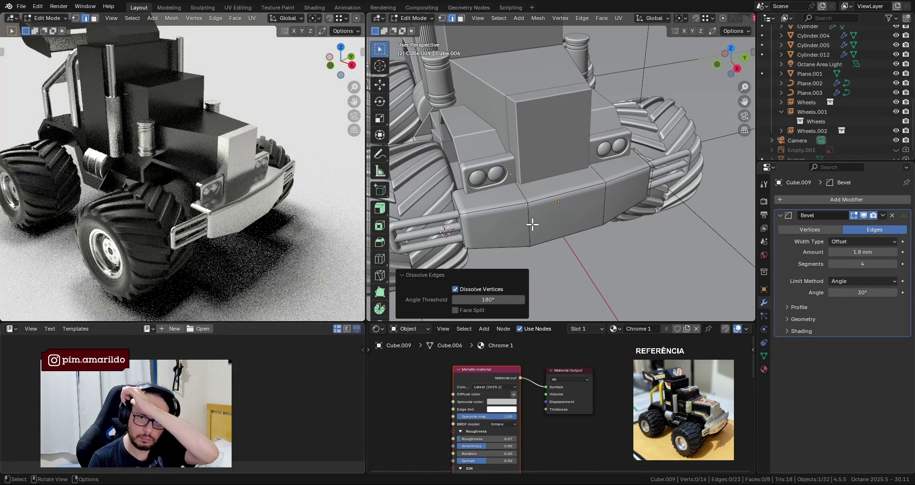
# Bevel two vertical edge loops across the bumper into narrow groove bands.
pyautogui.keyDown('alt'); pyautogui.click(529, 222); pyautogui.keyUp('alt')
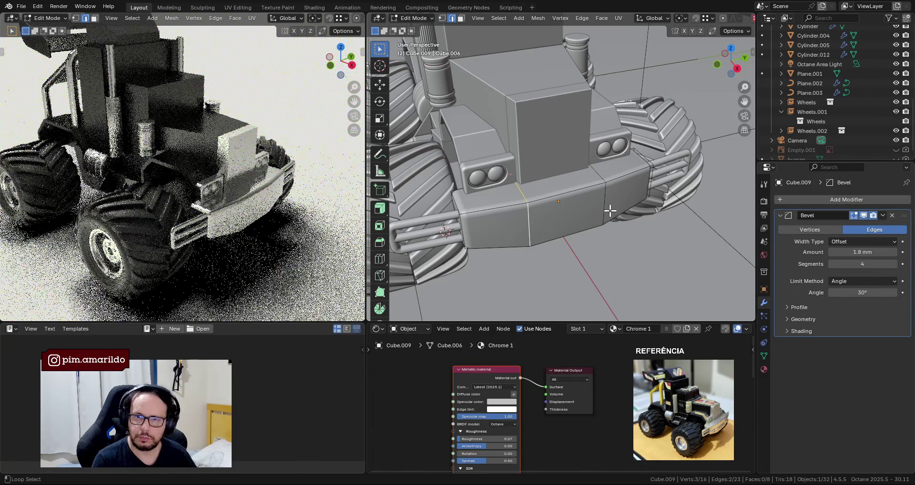
pyautogui.keyDown('alt'); pyautogui.keyDown('shift'); pyautogui.click(605, 206); pyautogui.keyUp('shift'); pyautogui.keyUp('alt')
pyautogui.moveTo(604, 204); pyautogui.dragTo(549, 170, button='middle')
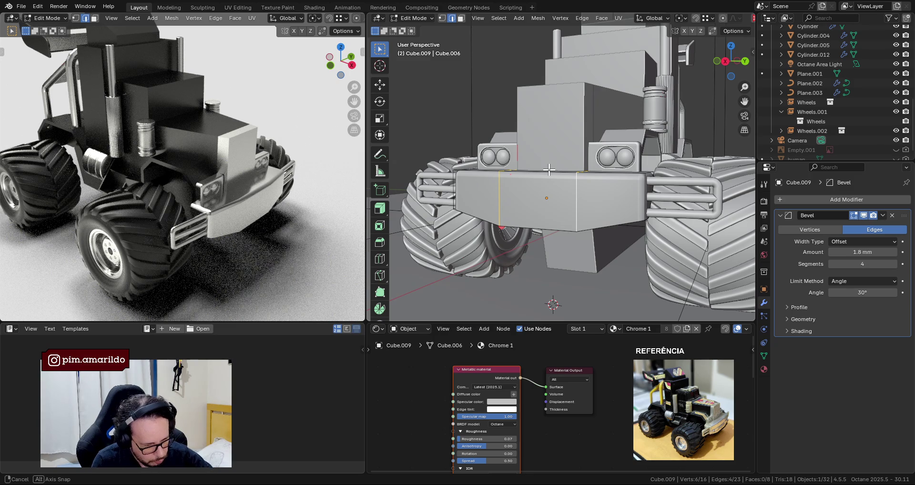
pyautogui.moveTo(549, 170); pyautogui.dragTo(588, 226, button='middle')
pyautogui.scroll(3, 567, 195)
pyautogui.hotkey('ctrl', 'b')
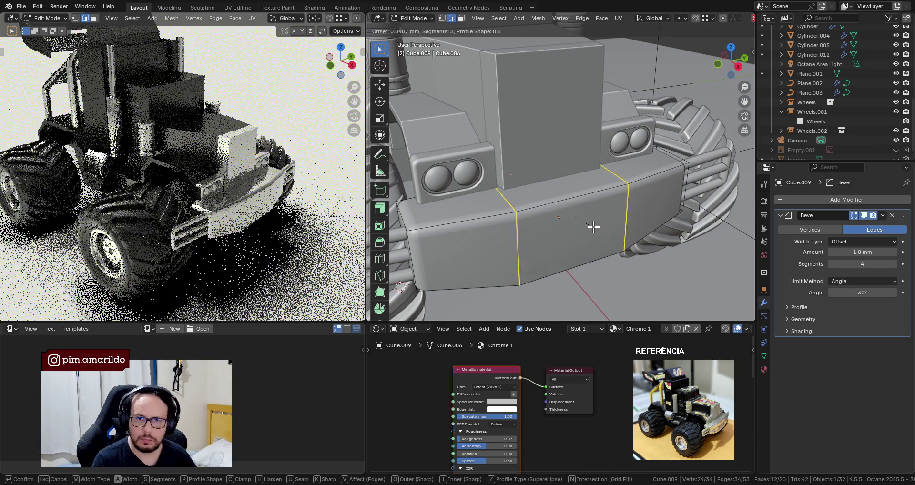
pyautogui.scroll(2, 608, 237)
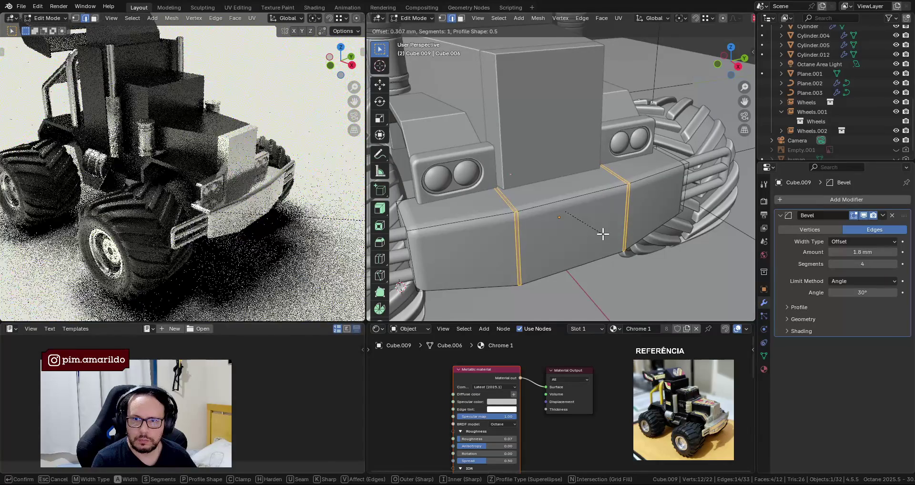
pyautogui.click(598, 232)
# Bevel the selected loops a second time and inspect the bumper in the rendered view.
pyautogui.press('Tab')
pyautogui.moveTo(568, 170)
pyautogui.mouseDown(button='middle')
pyautogui.moveTo(533, 190)
pyautogui.moveTo(565, 220)
pyautogui.mouseUp(button='middle')
pyautogui.press('Tab')
pyautogui.hotkey('ctrl', 'b')
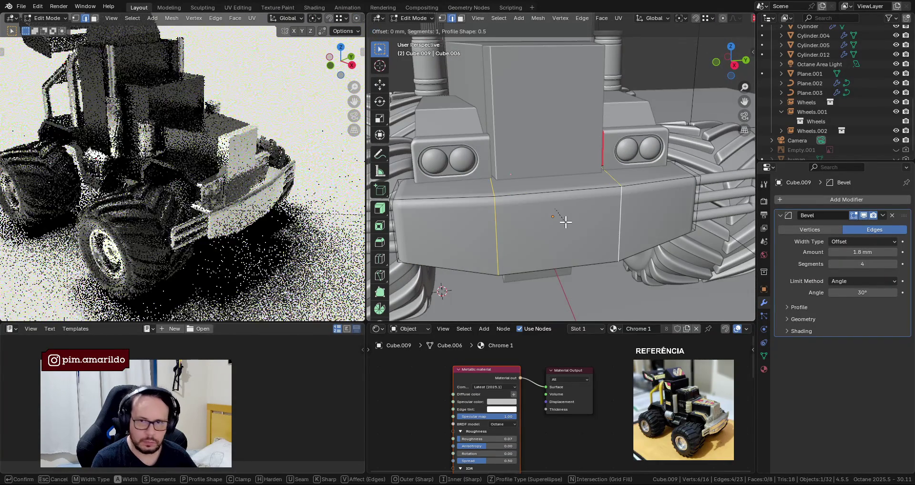
pyautogui.click(590, 240)
pyautogui.moveTo(176, 143)
pyautogui.mouseDown(button='middle')
pyautogui.moveTo(155, 171)
pyautogui.moveTo(301, 188)
pyautogui.mouseUp(button='middle')
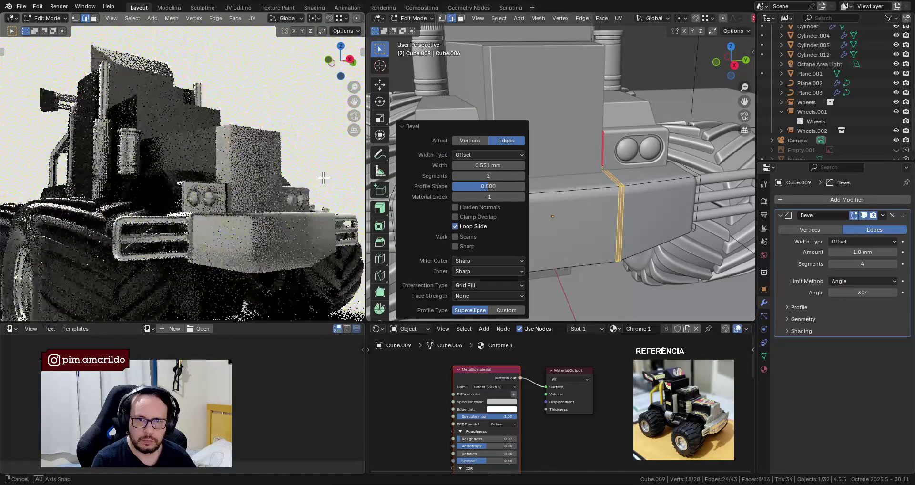
pyautogui.moveTo(302, 187); pyautogui.dragTo(250, 149, button='middle')
pyautogui.scroll(2, 250, 149)
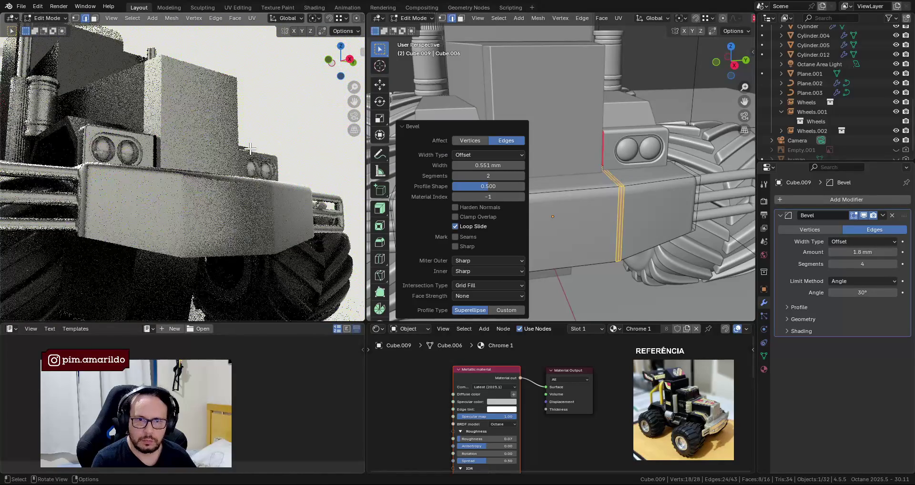
pyautogui.moveTo(256, 149)
pyautogui.mouseDown(button='middle')
pyautogui.moveTo(265, 179)
pyautogui.moveTo(286, 171)
pyautogui.mouseUp(button='middle')
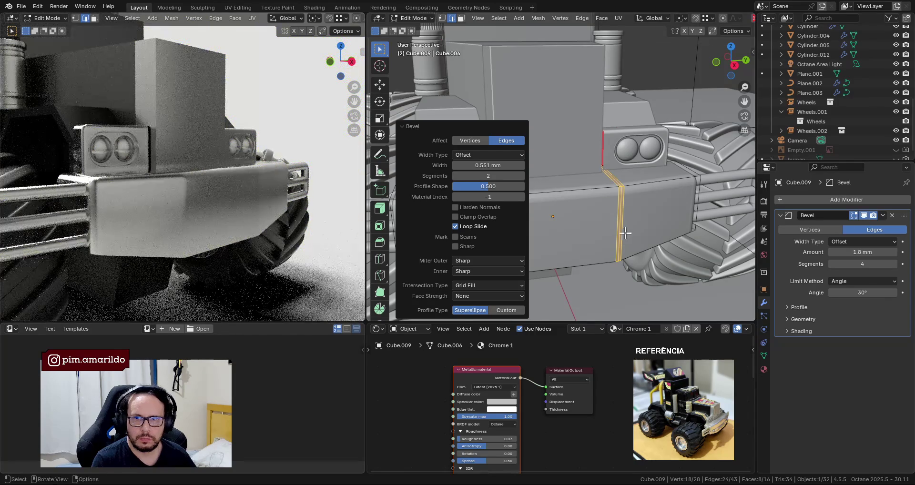
# In wireframe, merge two groups of stray bumper vertices at their centre.
pyautogui.press('Tab')
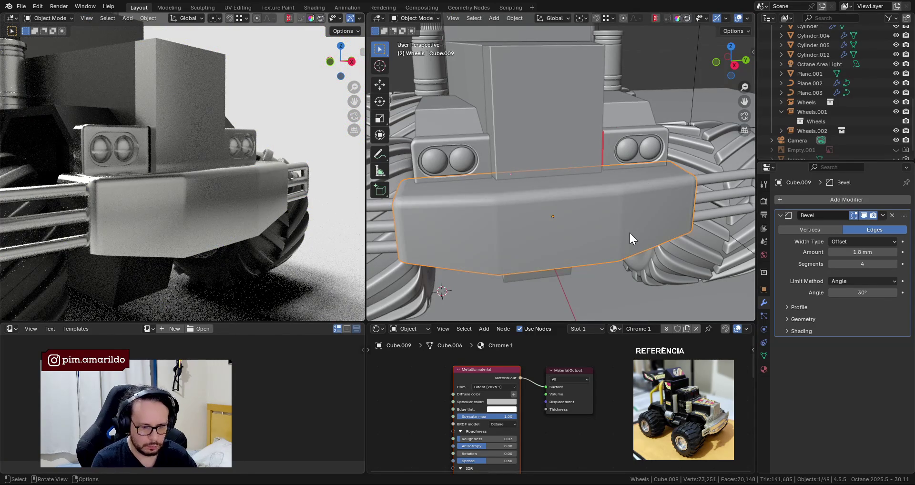
pyautogui.press('KP_7')
pyautogui.moveTo(629, 231)
pyautogui.mouseDown(button='middle')
pyautogui.moveTo(534, 142)
pyautogui.moveTo(586, 208)
pyautogui.mouseUp(button='middle')
pyautogui.press('Tab')
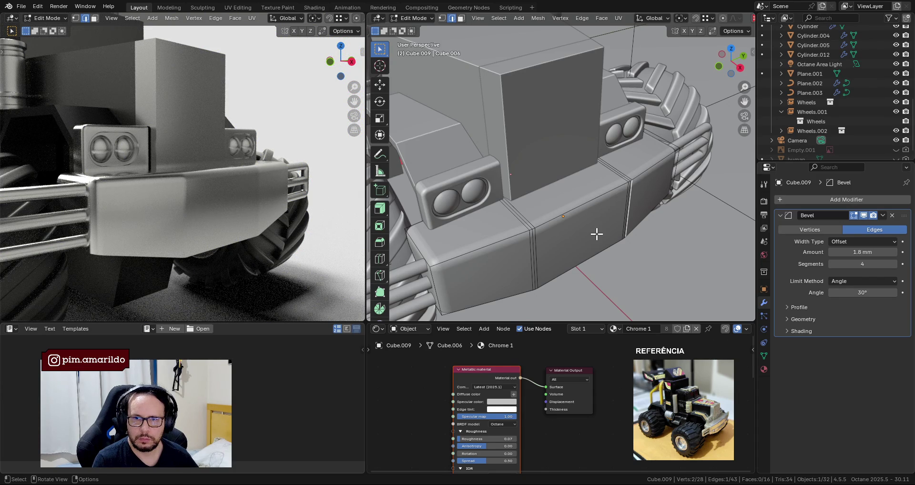
pyautogui.hotkey('shift', 'z')
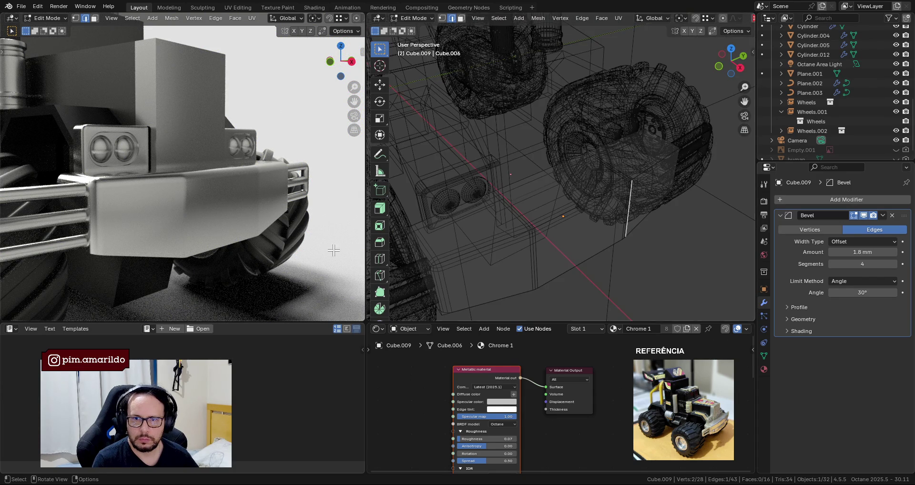
pyautogui.press('1')
pyautogui.moveTo(450, 174); pyautogui.dragTo(510, 209)
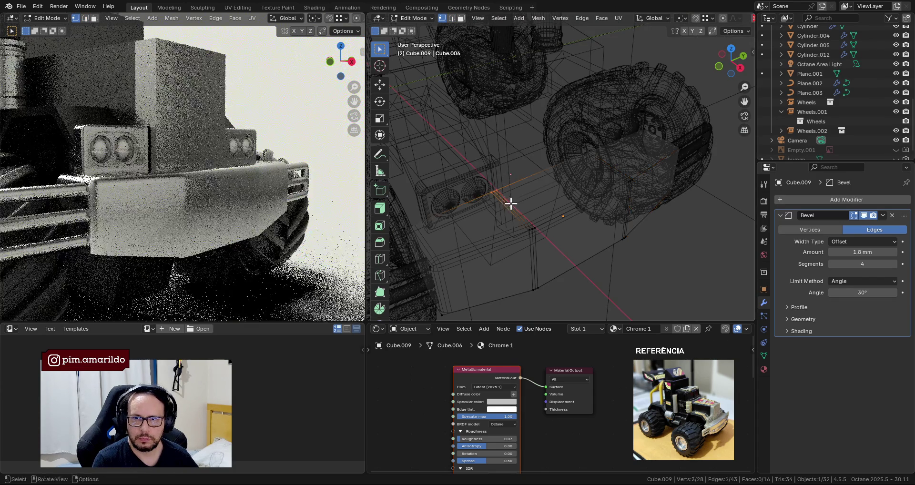
pyautogui.press('m')
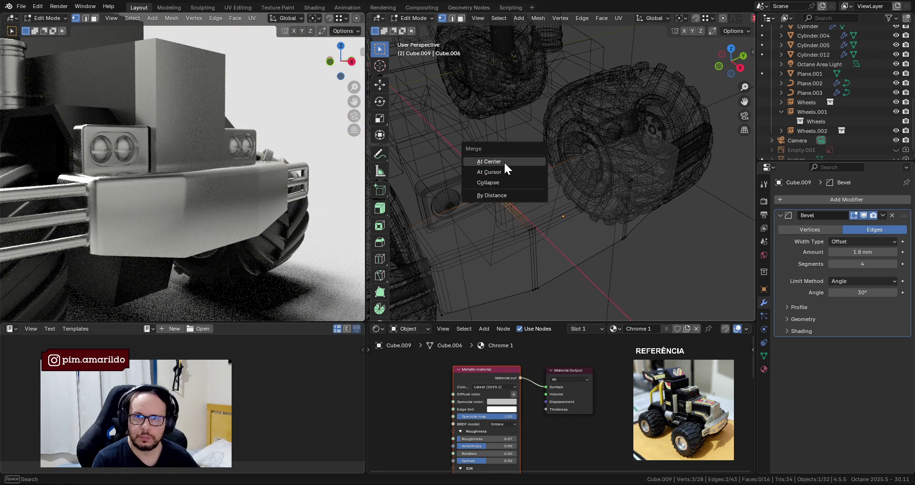
pyautogui.click(504, 161)
pyautogui.moveTo(574, 141); pyautogui.dragTo(604, 184)
pyautogui.press('m')
pyautogui.click(596, 186)
# Return to solid shading, frame the bumper and save 001-B.blend.
pyautogui.press('Tab')
pyautogui.hotkey('shift', 'z')
pyautogui.moveTo(556, 204)
pyautogui.mouseDown(button='middle')
pyautogui.moveTo(682, 273)
pyautogui.moveTo(504, 181)
pyautogui.moveTo(497, 156)
pyautogui.mouseUp(button='middle')
pyautogui.press('KP_Decimal')
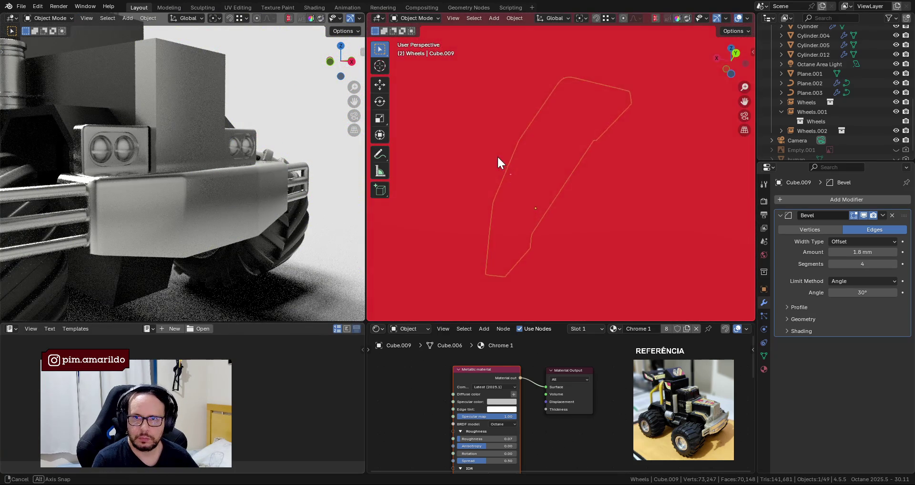
pyautogui.moveTo(607, 227)
pyautogui.mouseDown(button='middle')
pyautogui.moveTo(660, 225)
pyautogui.moveTo(614, 223)
pyautogui.mouseUp(button='middle')
pyautogui.hotkey('ctrl', 's')
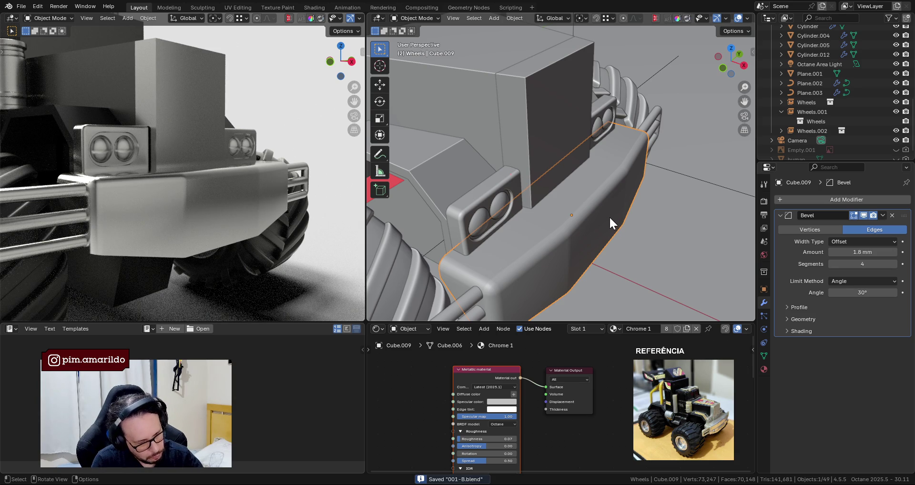
pyautogui.moveTo(608, 215)
pyautogui.mouseDown(button='middle')
pyautogui.moveTo(563, 191)
pyautogui.moveTo(577, 196)
pyautogui.mouseUp(button='middle')
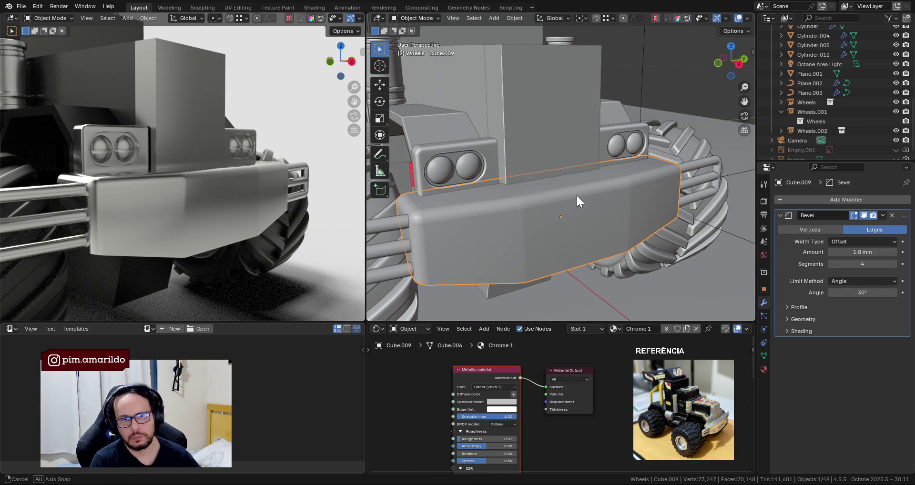
pyautogui.moveTo(189, 190)
pyautogui.mouseDown(button='middle')
pyautogui.moveTo(242, 193)
pyautogui.moveTo(236, 207)
pyautogui.moveTo(254, 189)
pyautogui.mouseUp(button='middle')
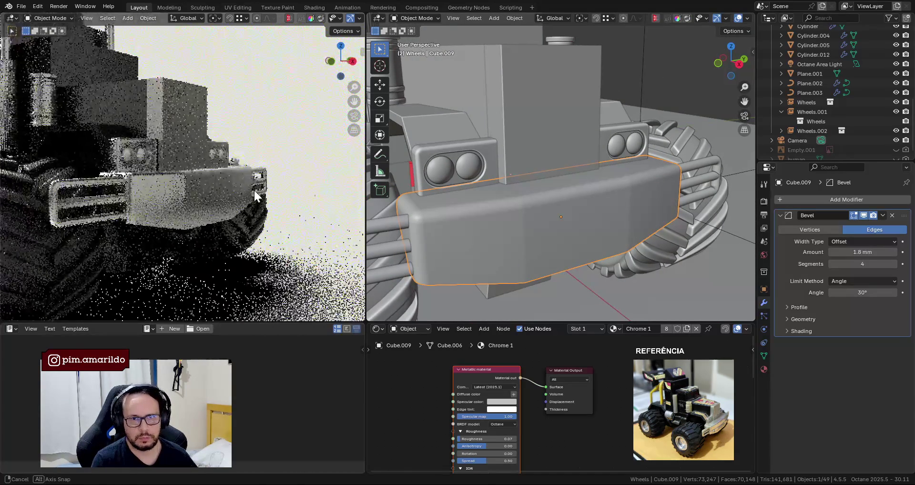
pyautogui.click(821, 198)
pyautogui.moveTo(779, 199)
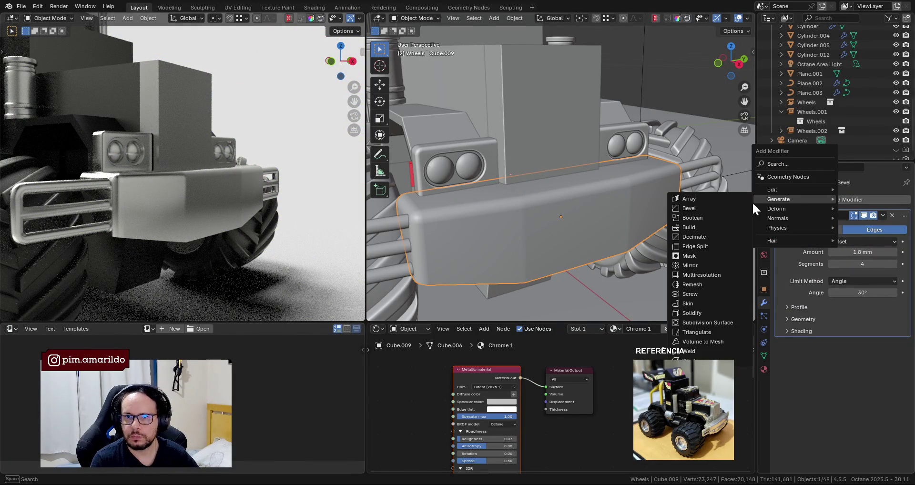
# Add a Weighted Normal modifier to the bumper, keeping it below the Bevel modifier.
pyautogui.click(780, 165)
pyautogui.write('wei')
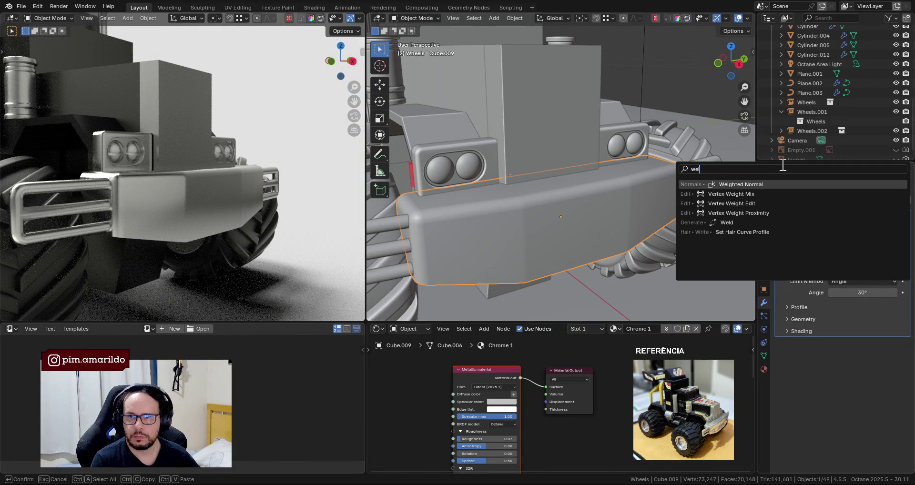
pyautogui.click(792, 183)
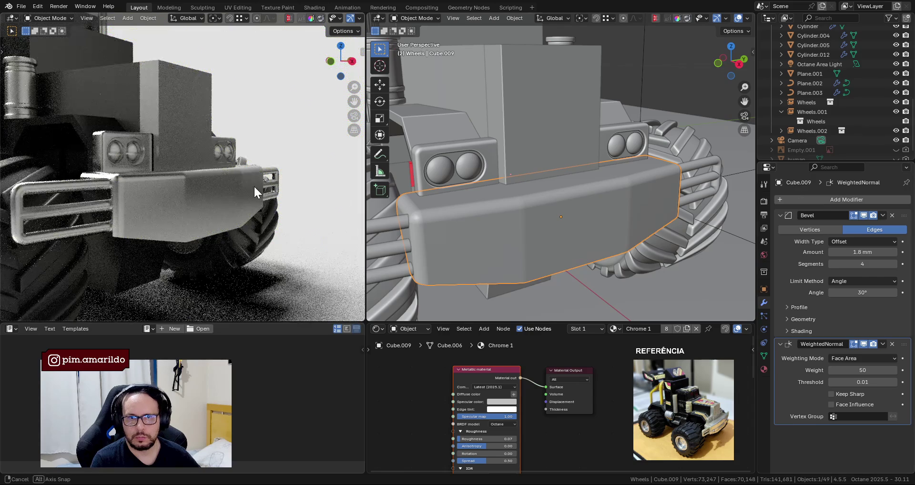
pyautogui.moveTo(903, 345); pyautogui.dragTo(881, 185)
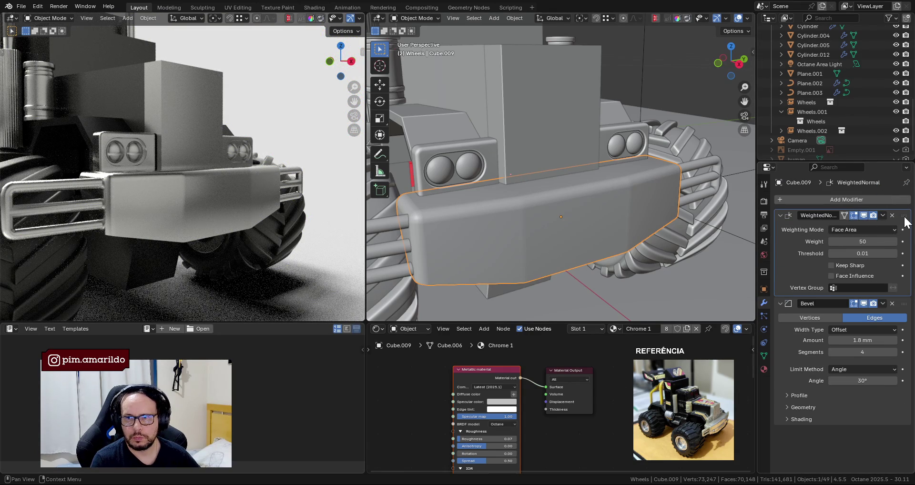
pyautogui.moveTo(903, 217); pyautogui.dragTo(899, 376)
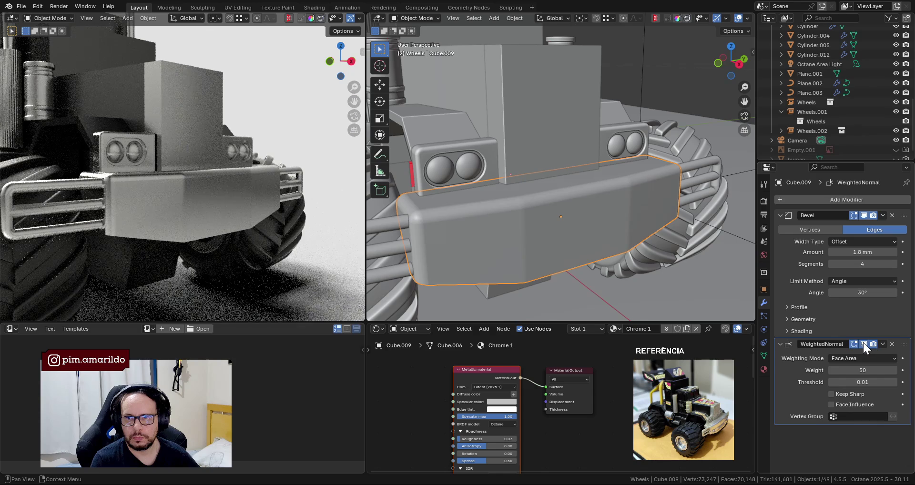
# Toggle Weighted Normal's viewport display off and on in the Octane render, leaving it on.
pyautogui.click(864, 344)
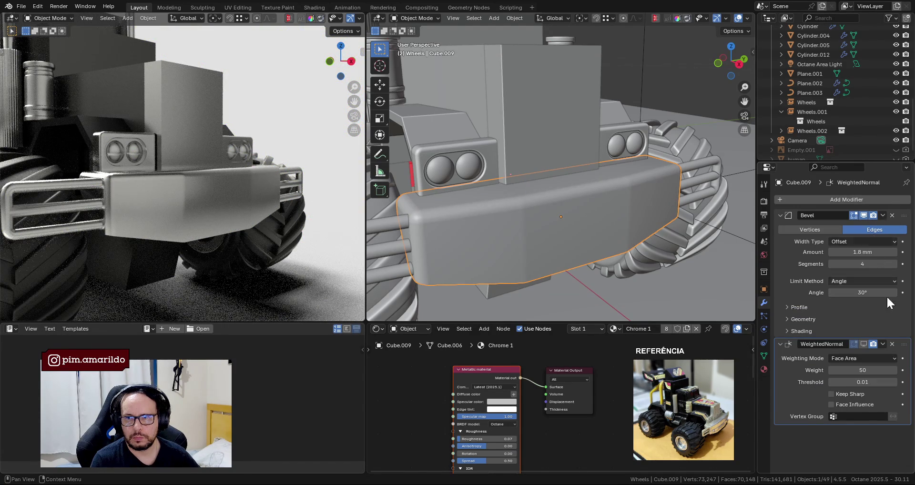
pyautogui.moveTo(902, 347); pyautogui.dragTo(883, 202)
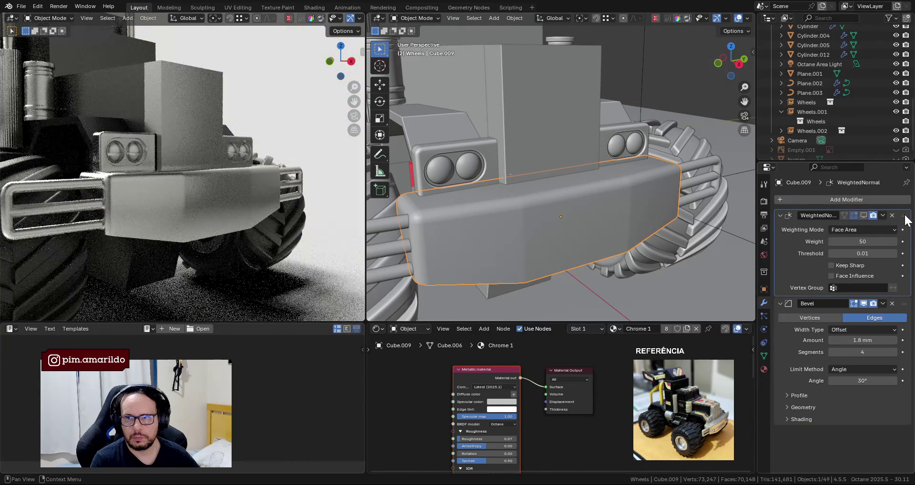
pyautogui.moveTo(904, 217); pyautogui.dragTo(888, 385)
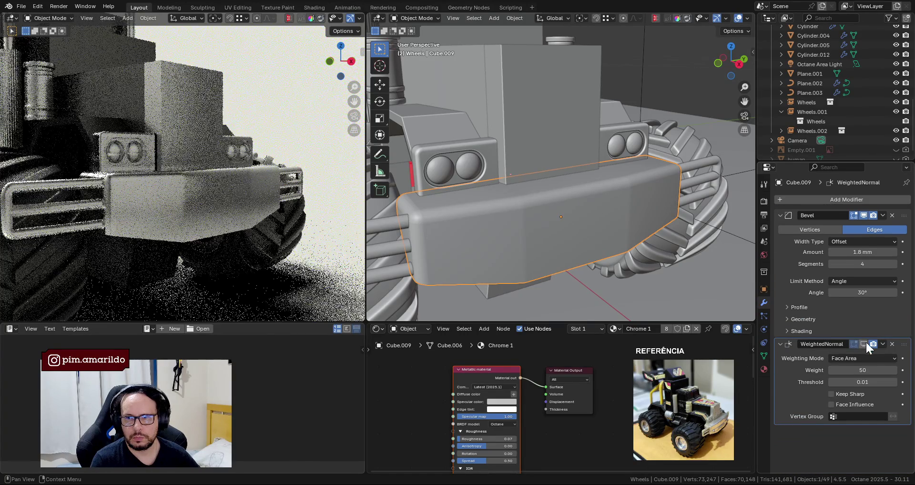
pyautogui.click(863, 345)
pyautogui.moveTo(215, 222); pyautogui.dragTo(129, 187, button='middle')
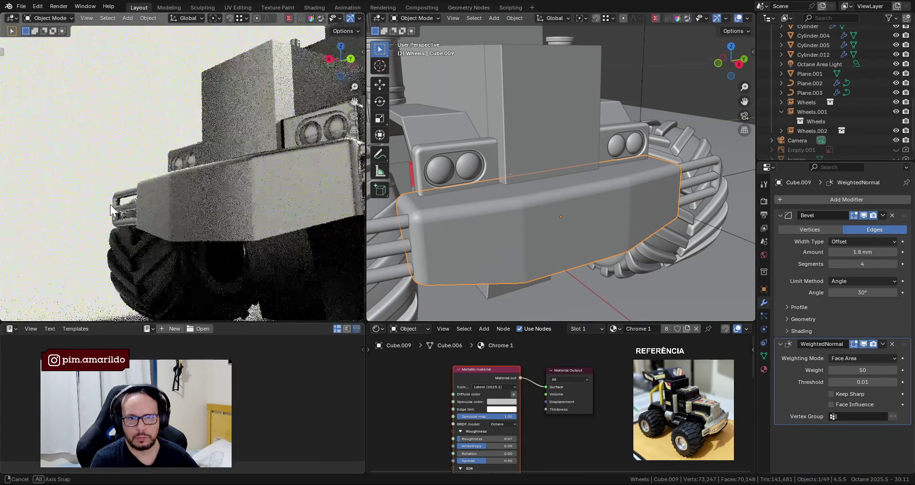
pyautogui.click(865, 343)
pyautogui.moveTo(324, 229); pyautogui.dragTo(225, 207, button='middle')
pyautogui.click(864, 344)
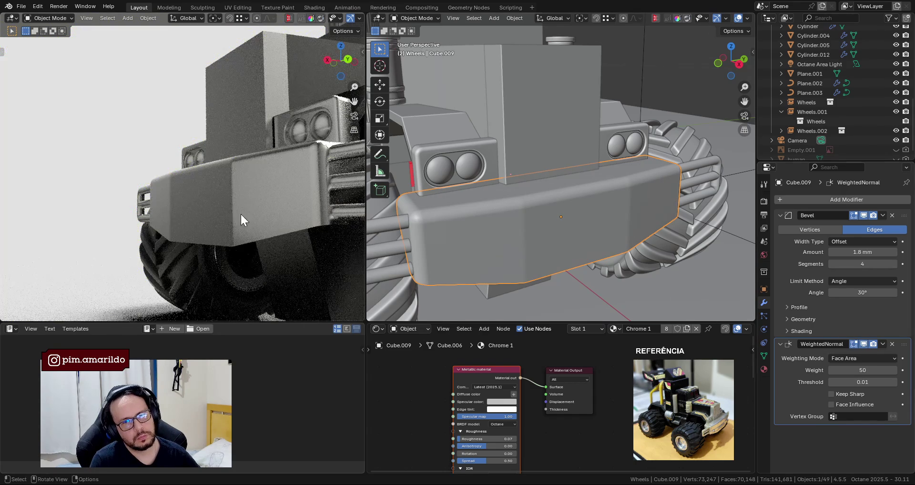
pyautogui.moveTo(277, 219); pyautogui.dragTo(333, 214, button='middle')
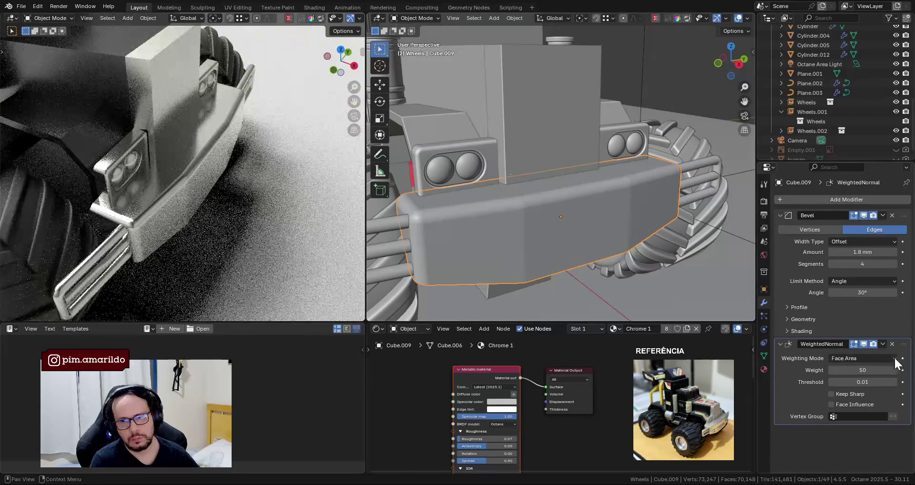
pyautogui.click(865, 344)
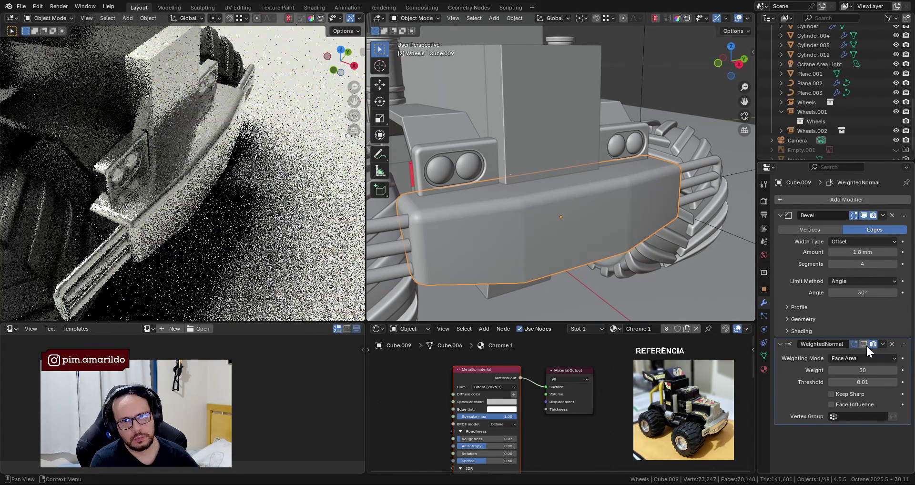
pyautogui.click(866, 344)
# Reselect the front bumper Cube.009 and view it from the side.
pyautogui.moveTo(191, 232)
pyautogui.mouseDown(button='middle')
pyautogui.moveTo(225, 210)
pyautogui.moveTo(204, 193)
pyautogui.mouseUp(button='middle')
pyautogui.scroll(-2, 533, 222)
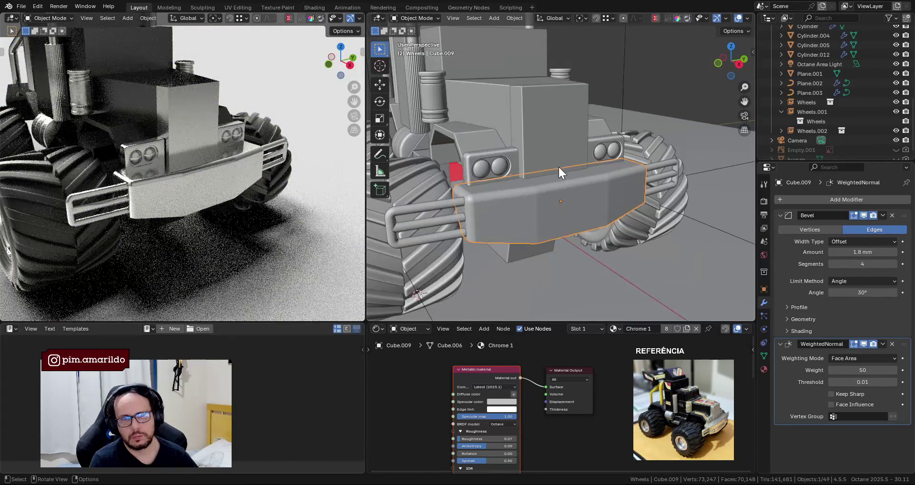
pyautogui.moveTo(559, 119); pyautogui.dragTo(577, 191, button='middle')
pyautogui.click(568, 202)
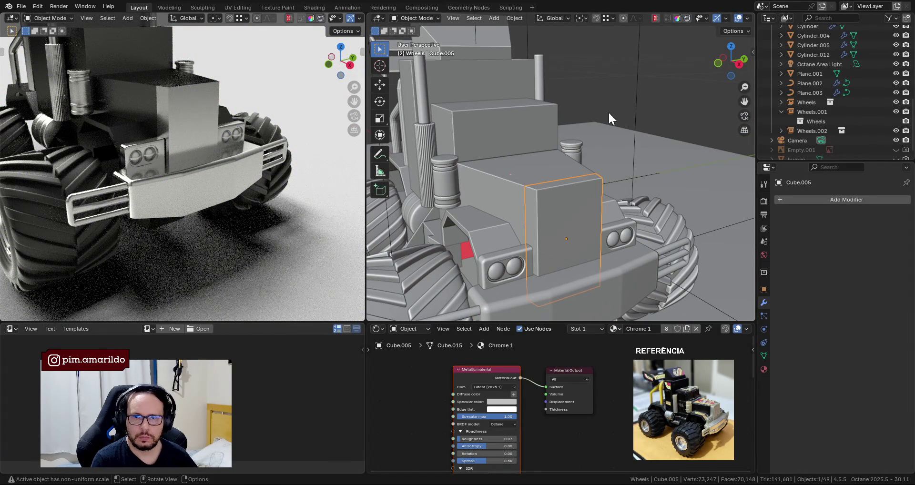
pyautogui.moveTo(586, 130)
pyautogui.mouseDown(button='middle')
pyautogui.moveTo(598, 219)
pyautogui.moveTo(576, 141)
pyautogui.moveTo(592, 182)
pyautogui.moveTo(565, 196)
pyautogui.mouseUp(button='middle')
pyautogui.click(566, 204)
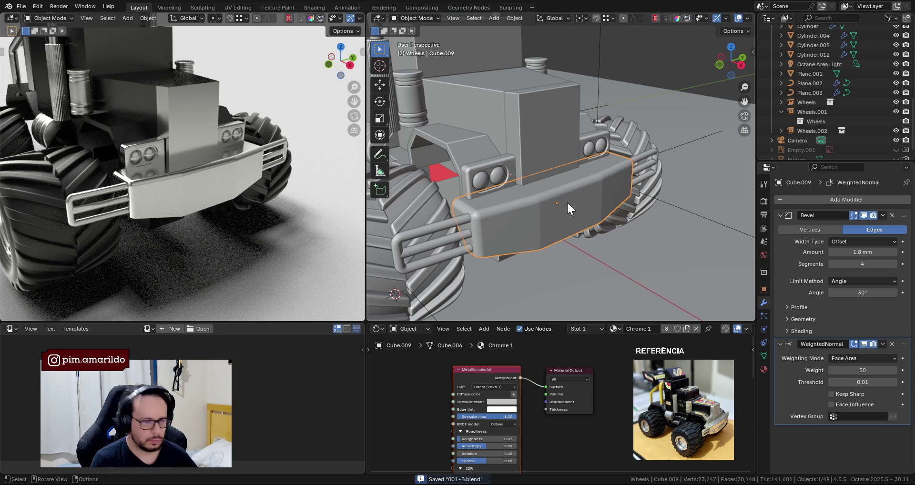
pyautogui.press('KP_1')
# Add a centred edge loop across the bumper and flatten it to zero height.
pyautogui.press('KP_3')
pyautogui.scroll(1, 568, 198)
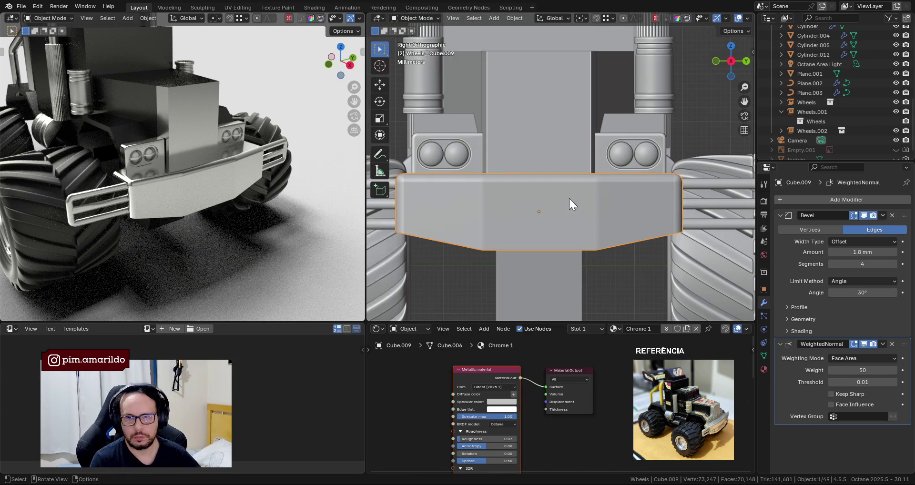
pyautogui.press('Tab')
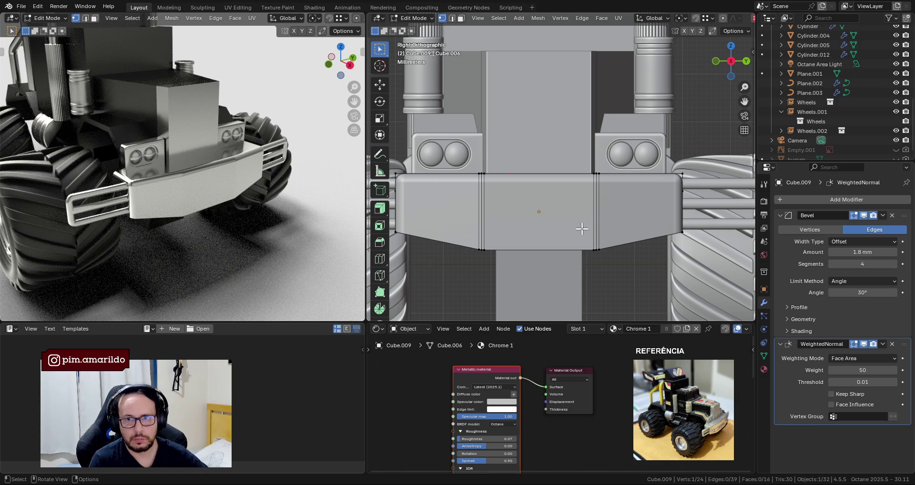
pyautogui.hotkey('ctrl', 'r')
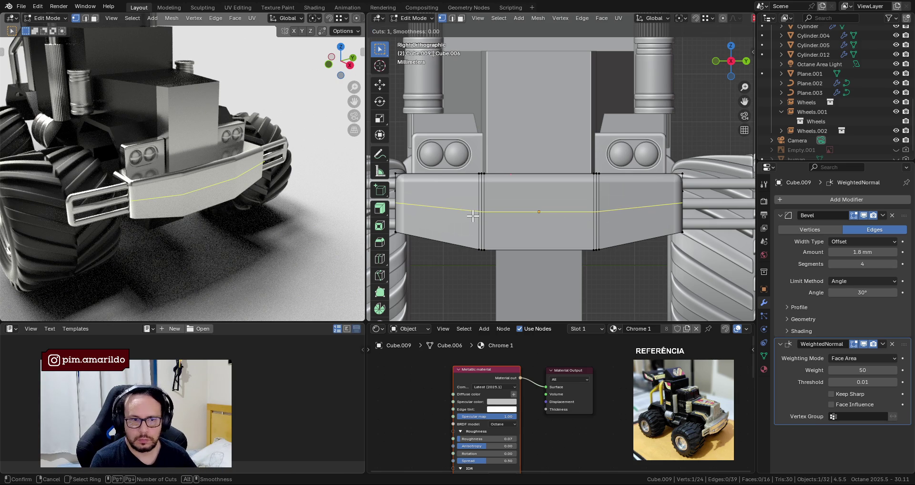
pyautogui.click(472, 215)
pyautogui.rightClick(508, 213)
pyautogui.press('s')
pyautogui.press('z')
pyautogui.press('0')
pyautogui.press('Return')
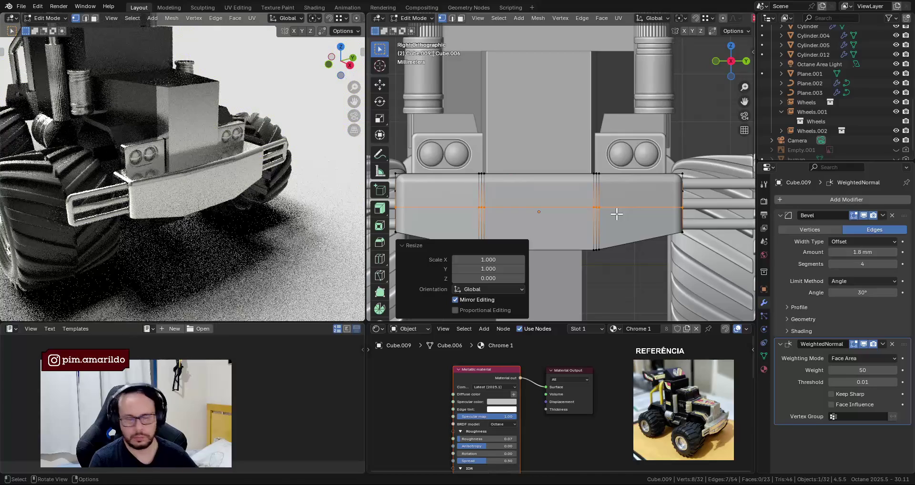
# Bevel the loop into a 1.8 mm band and lower it 3.37 mm along Z.
pyautogui.press('g')
pyautogui.press('z')
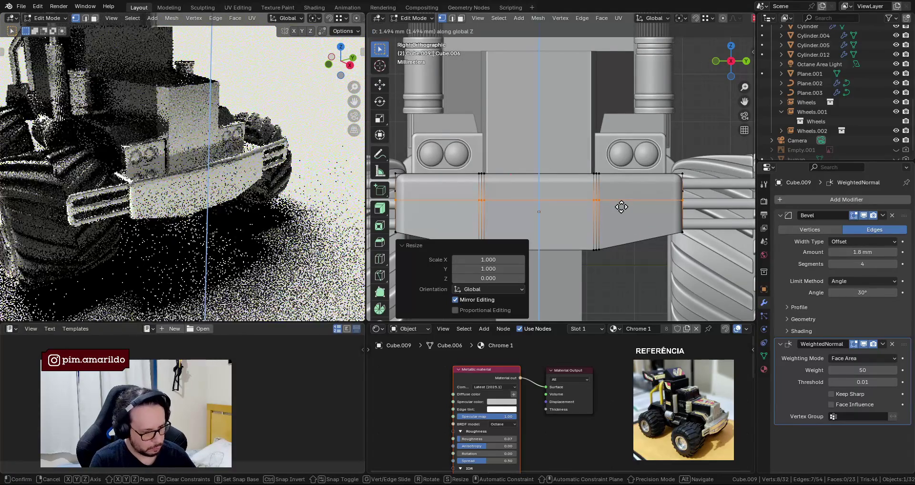
pyautogui.rightClick(622, 207)
pyautogui.hotkey('ctrl', 'b')
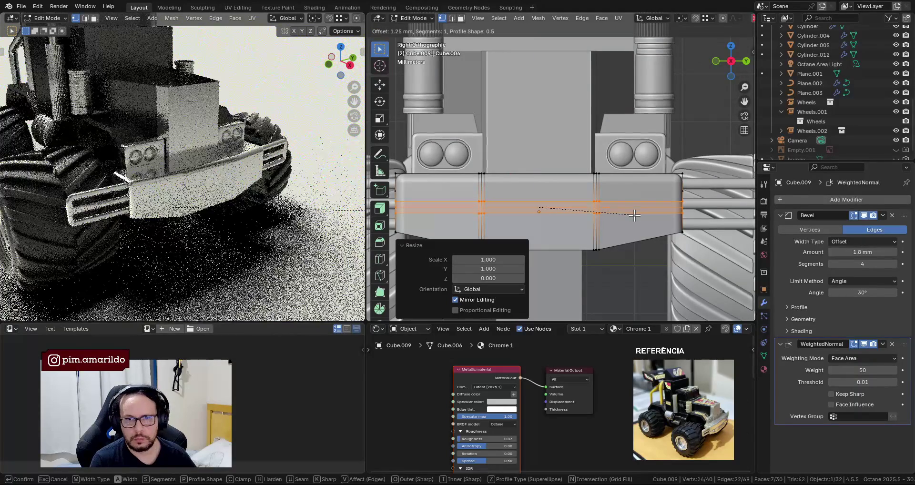
pyautogui.scroll(-1, 633, 214)
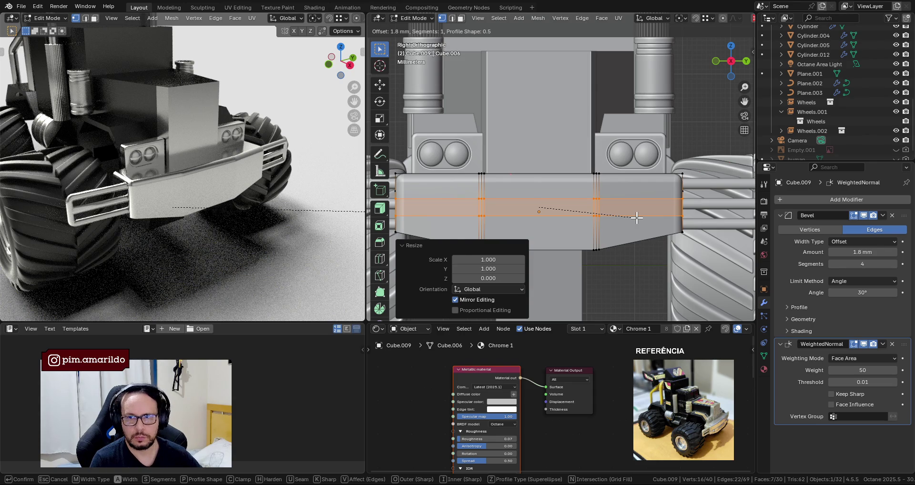
pyautogui.click(637, 217)
pyautogui.press('g')
pyautogui.press('z')
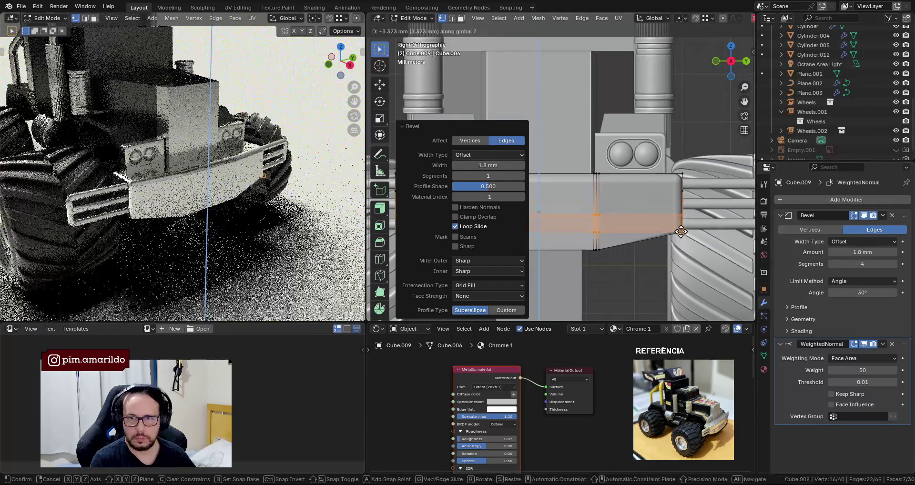
pyautogui.click(681, 232)
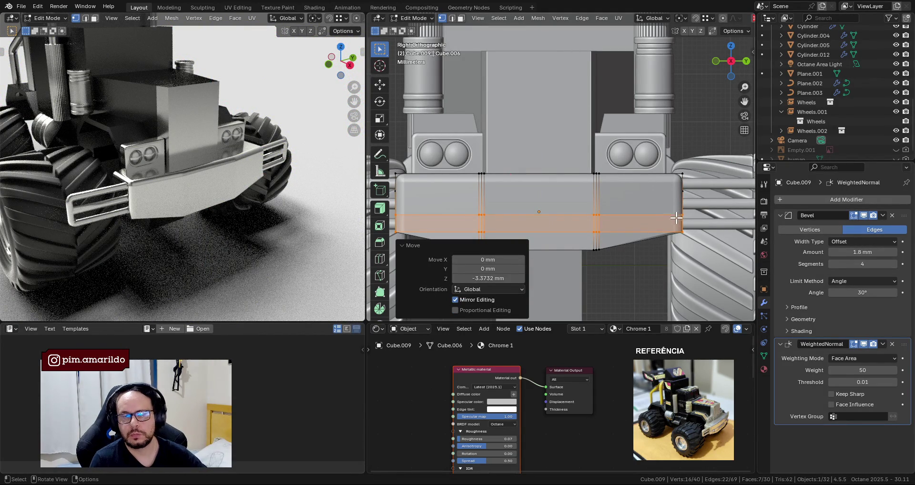
pyautogui.moveTo(656, 224)
pyautogui.mouseDown(button='middle')
pyautogui.moveTo(651, 203)
pyautogui.moveTo(533, 201)
pyautogui.mouseUp(button='middle')
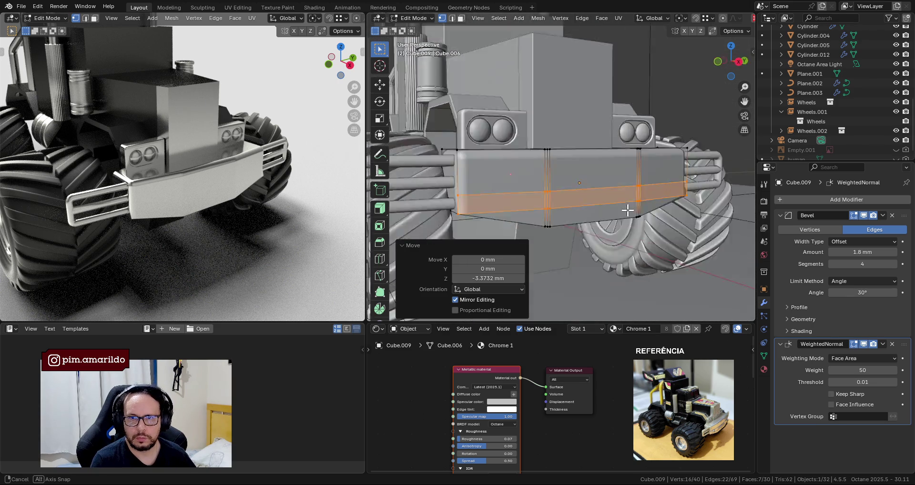
# Undo the trial band and isolate the bumper in local view from the front.
pyautogui.hotkey('ctrl', 'z')
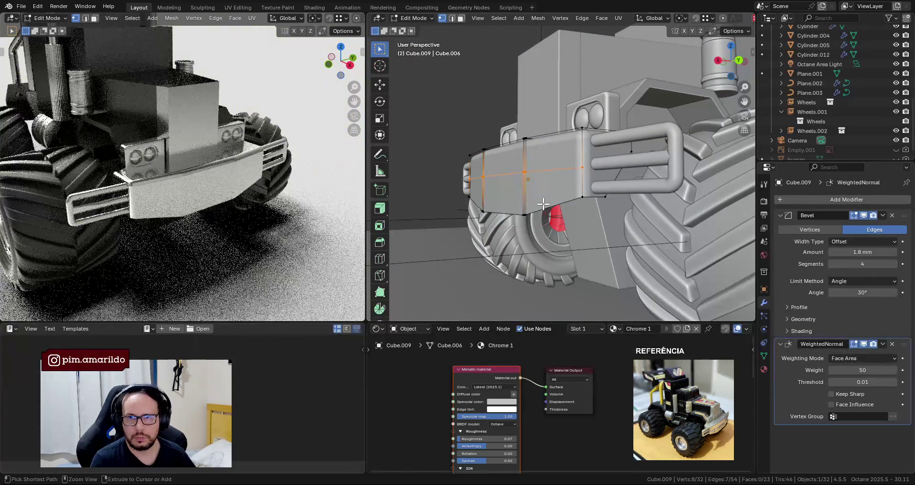
pyautogui.hotkey('ctrl', 'z')
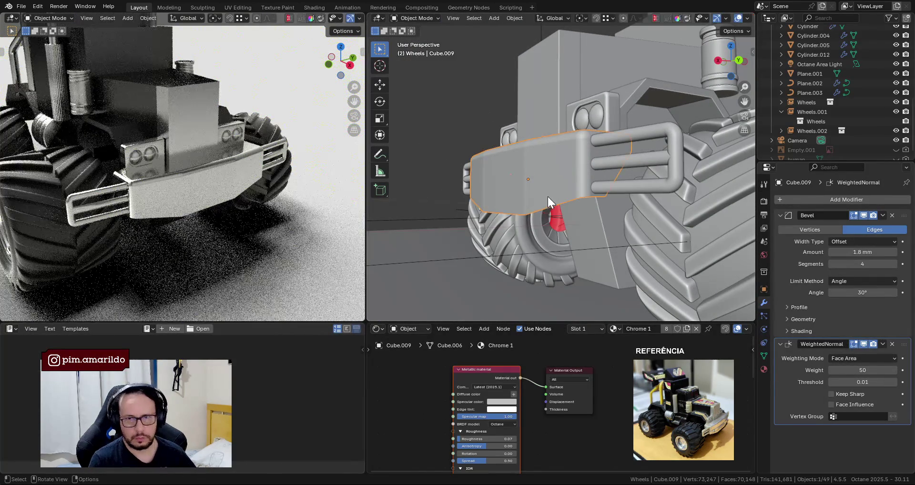
pyautogui.press('KP_1')
pyautogui.press('KP_Divide')
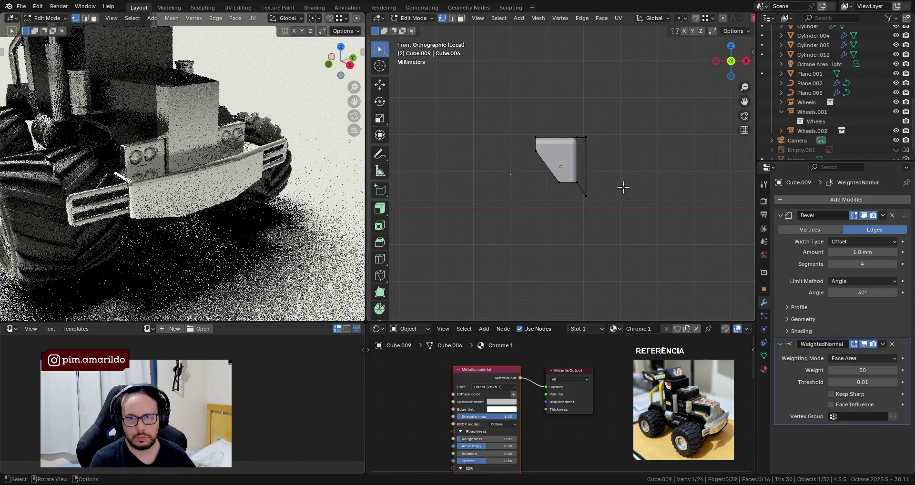
# With X-ray on, knife a horizontal cut across the bumper's lower part.
pyautogui.press('Tab')
pyautogui.hotkey('alt', 'z')
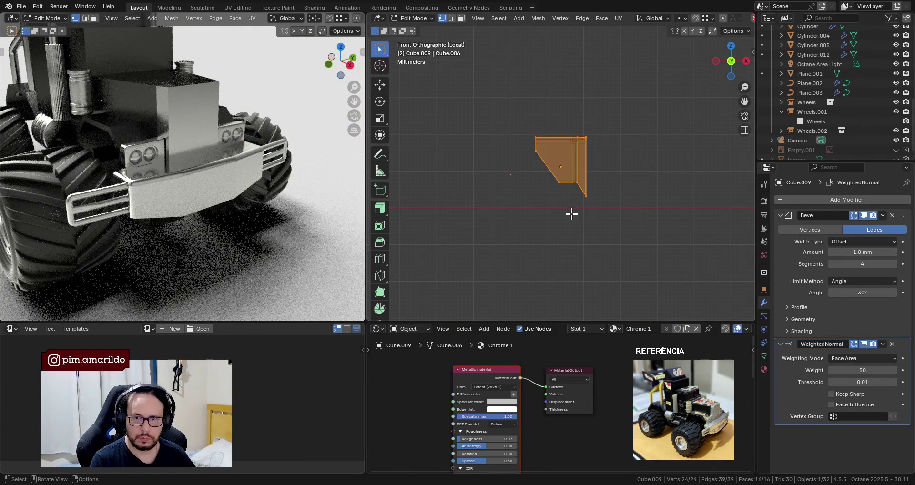
pyautogui.press('k')
pyautogui.click(600, 163)
pyautogui.click(523, 163)
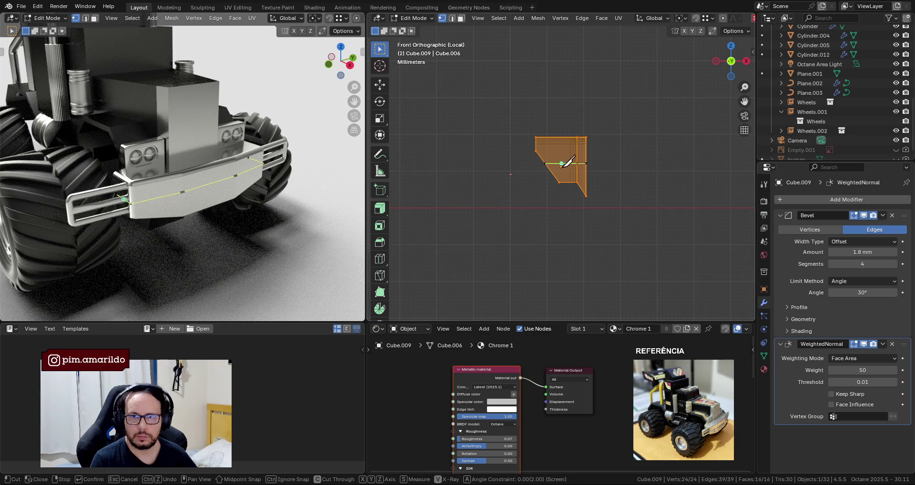
pyautogui.press('Escape')
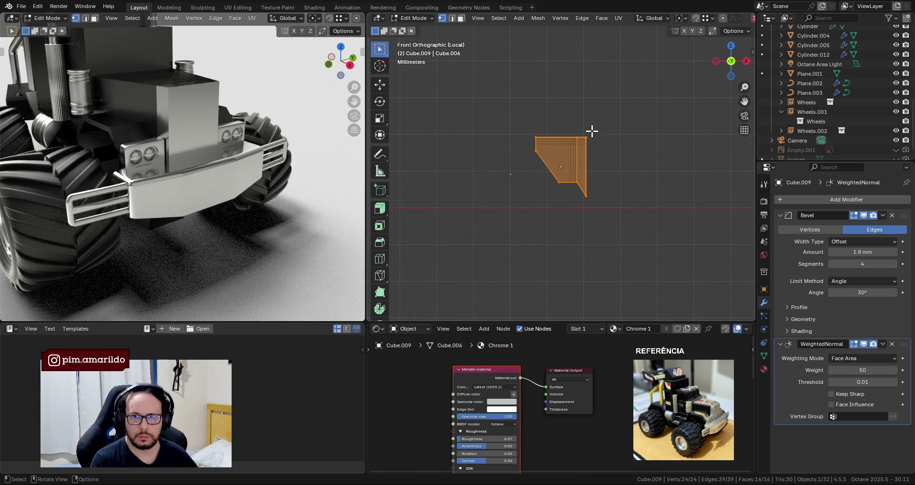
pyautogui.press('k')
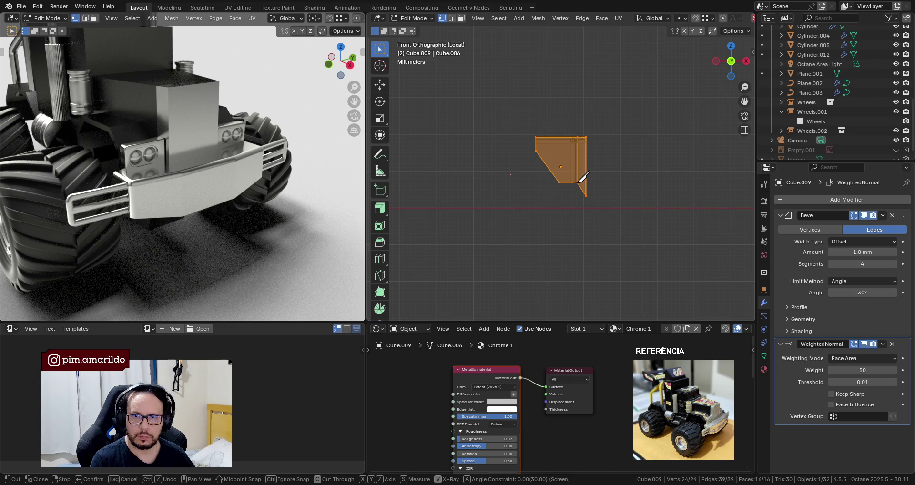
pyautogui.click(577, 182)
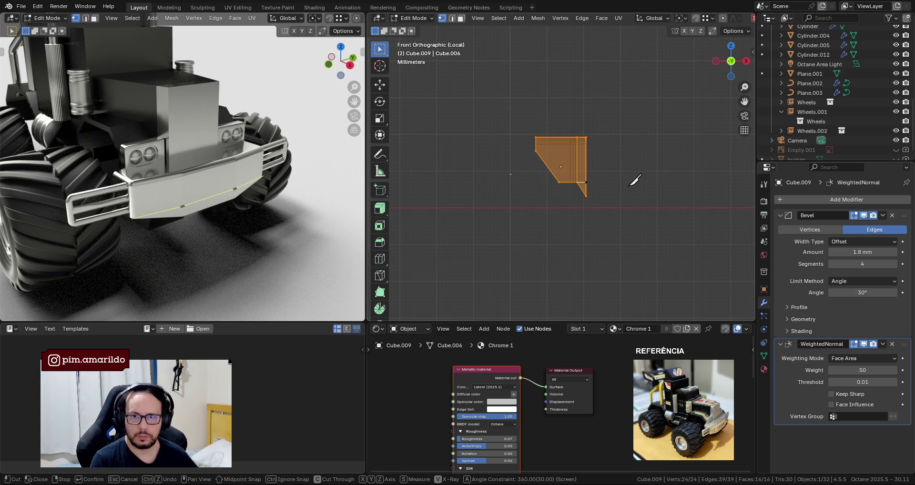
pyautogui.press('Return')
# Knife a second horizontal cut across the upper part of the bumper.
pyautogui.moveTo(628, 183)
pyautogui.mouseDown(button='middle')
pyautogui.moveTo(579, 176)
pyautogui.moveTo(592, 176)
pyautogui.mouseUp(button='middle')
pyautogui.press('k')
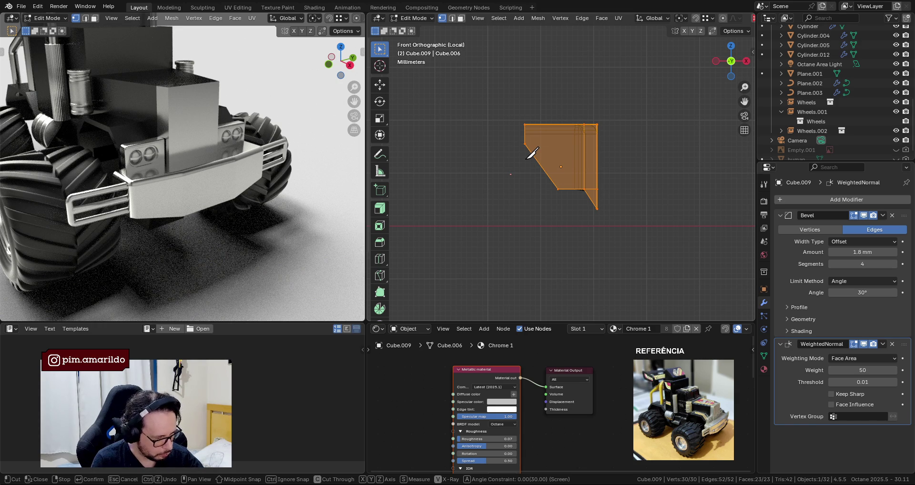
pyautogui.click(526, 160)
pyautogui.click(657, 159)
pyautogui.press('Return')
pyautogui.moveTo(656, 157); pyautogui.dragTo(566, 171, button='middle')
# Select both new edge loops and bevel them to 0.202 mm with 1 segment.
pyautogui.hotkey('alt', 'a')
pyautogui.moveTo(620, 217); pyautogui.dragTo(555, 198, button='middle')
pyautogui.press('2')
pyautogui.click(555, 199)
pyautogui.keyDown('alt'); pyautogui.click(555, 199); pyautogui.keyUp('alt')
pyautogui.keyDown('alt'); pyautogui.keyDown('shift'); pyautogui.click(553, 168); pyautogui.keyUp('shift'); pyautogui.keyUp('alt')
pyautogui.moveTo(553, 168)
pyautogui.mouseDown(button='middle')
pyautogui.moveTo(609, 168)
pyautogui.moveTo(623, 200)
pyautogui.mouseUp(button='middle')
pyautogui.hotkey('ctrl', 'b')
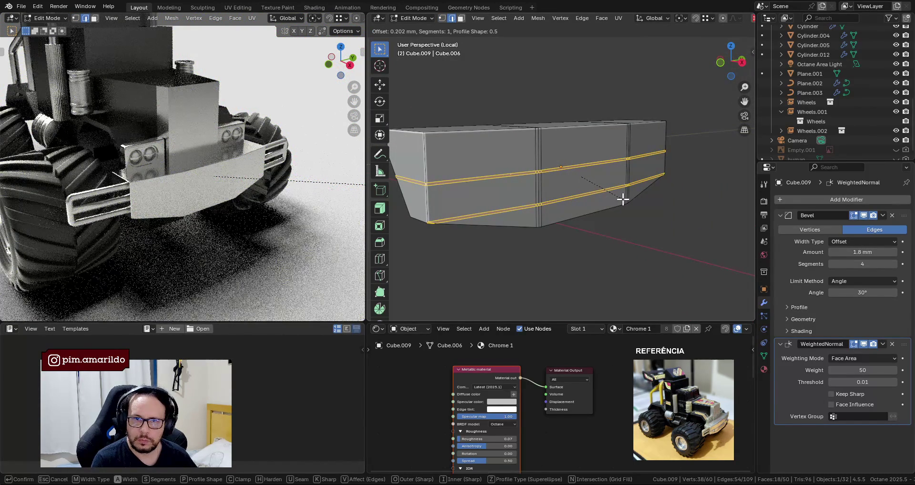
pyautogui.click(623, 200)
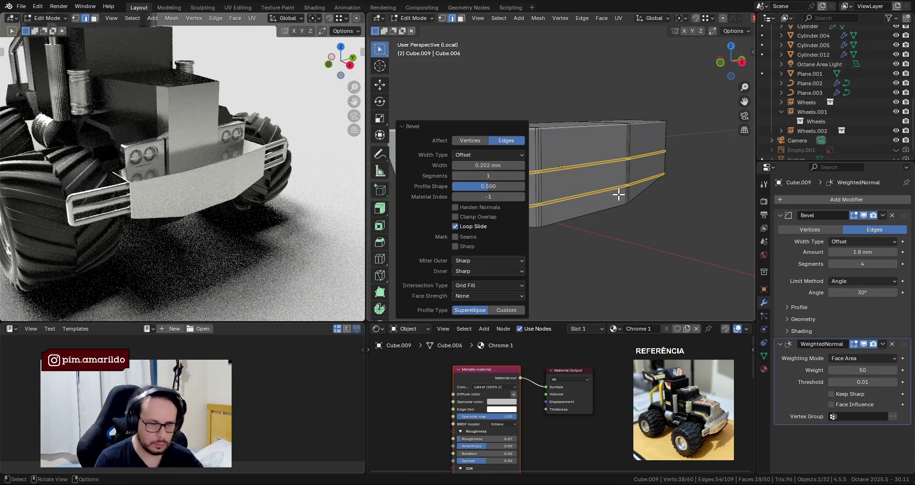
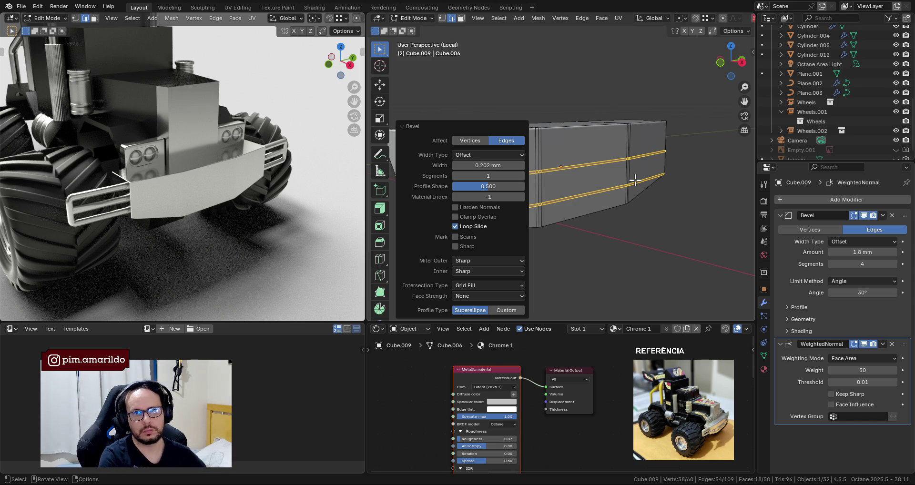
# Inspect the selected bevel bands on the bumper block from several angles, checking their transform values.
pyautogui.moveTo(635, 182)
pyautogui.mouseDown(button='middle')
pyautogui.moveTo(688, 198)
pyautogui.moveTo(590, 189)
pyautogui.mouseUp(button='middle')
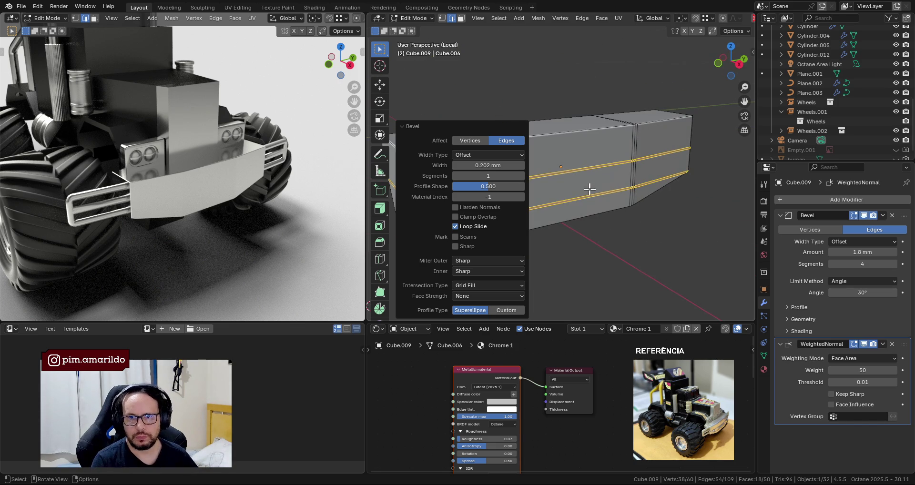
pyautogui.press('n')
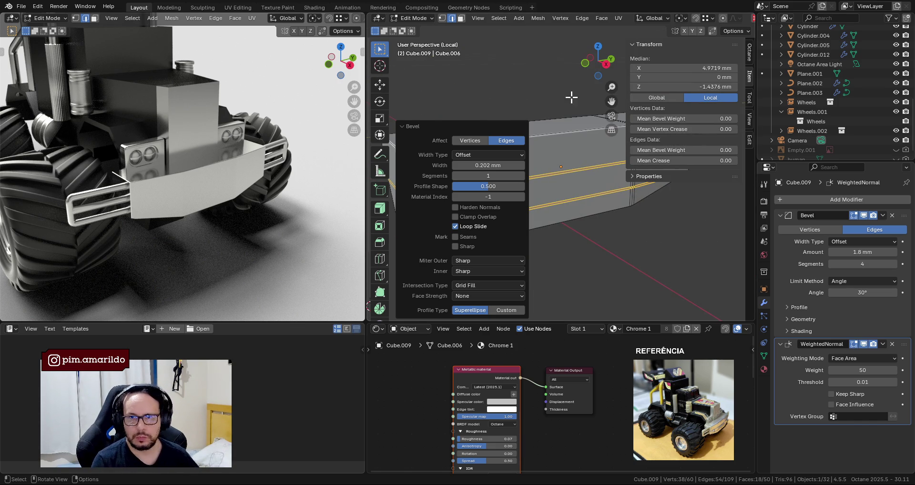
pyautogui.press('n')
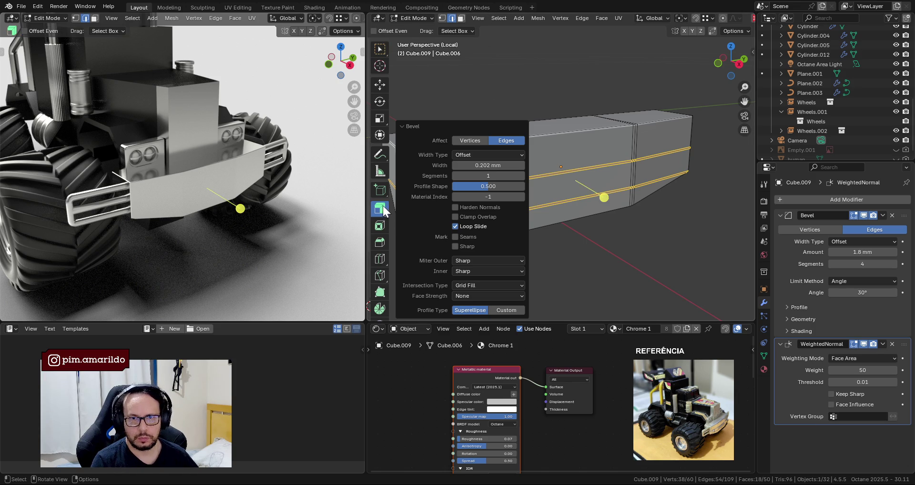
pyautogui.keyDown('shift'); pyautogui.moveTo(564, 116); pyautogui.dragTo(611, 126, button='middle'); pyautogui.keyUp('shift')
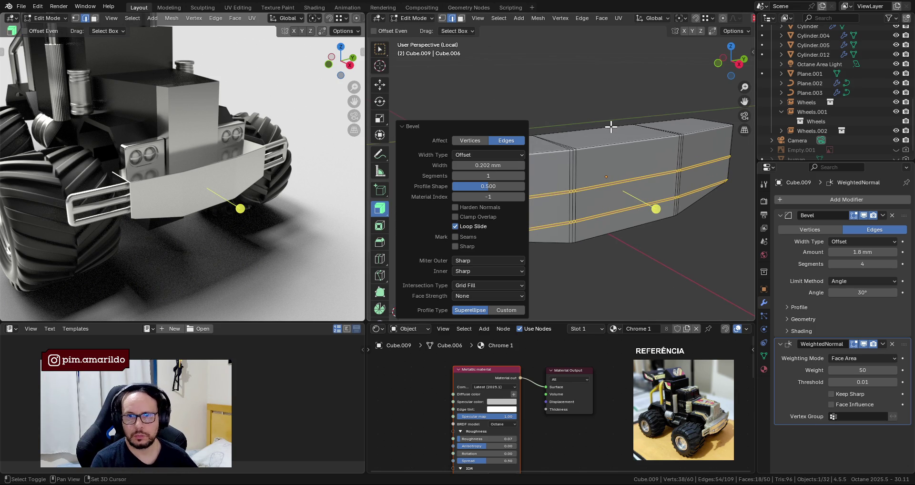
pyautogui.scroll(-3, 658, 223)
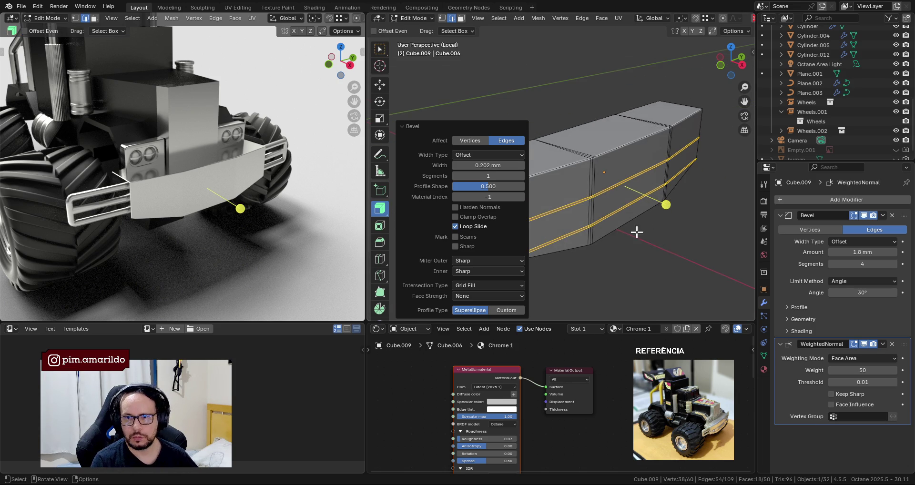
pyautogui.press('Tab')
pyautogui.press('Tab')
pyautogui.scroll(2, 659, 216)
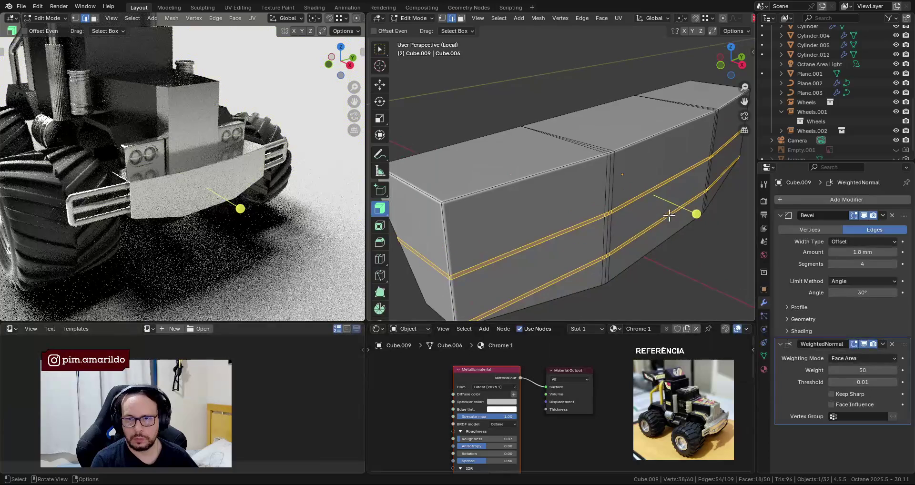
pyautogui.scroll(-2, 693, 211)
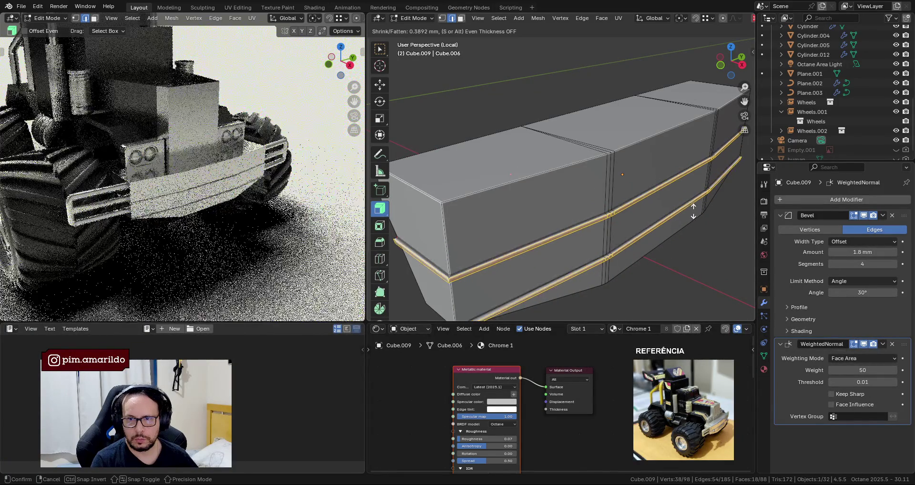
# Confirm the -0.259 mm inward shrink of the bevel bands and check the groove in Object Mode.
pyautogui.click(661, 215)
pyautogui.moveTo(661, 215); pyautogui.dragTo(646, 198, button='middle')
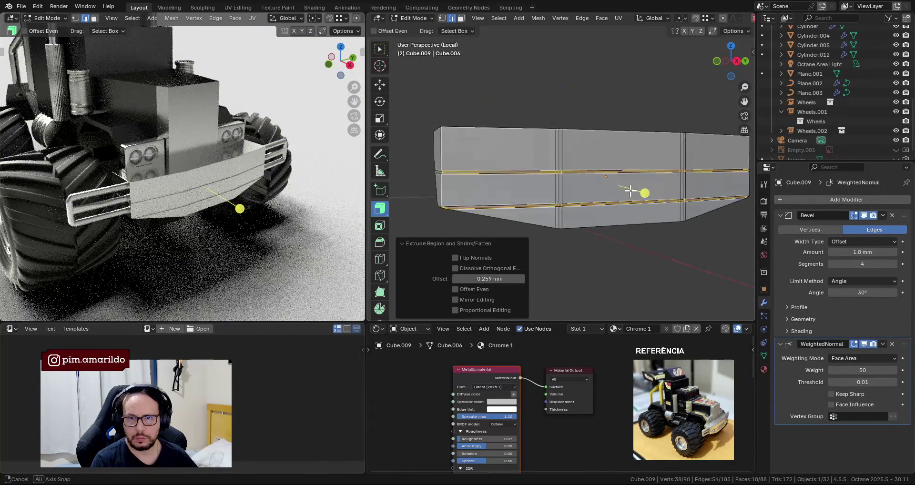
pyautogui.press('Tab')
pyautogui.scroll(2, 618, 181)
pyautogui.scroll(2, 582, 161)
pyautogui.moveTo(211, 172); pyautogui.dragTo(248, 150, button='middle')
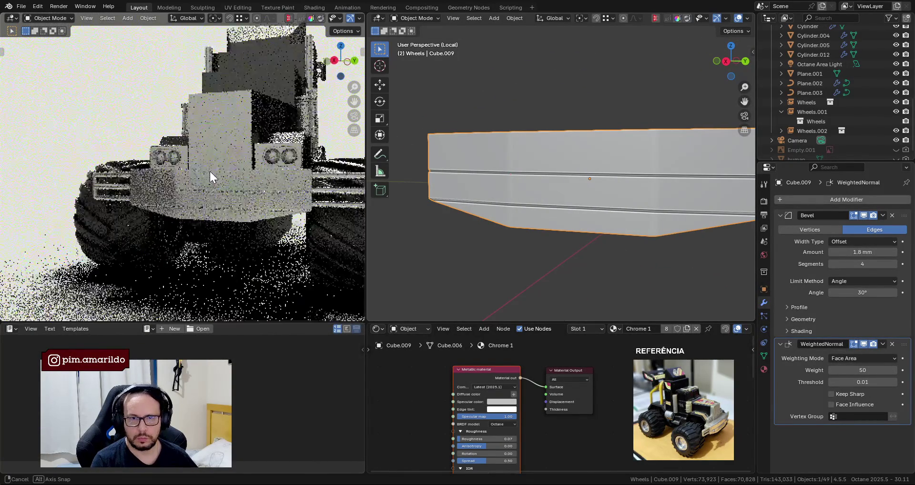
# Revert Cube.009's groove, checking the block in Edit Mode and the rendered truck from front and three-quarter views.
pyautogui.scroll(-2, 675, 220)
pyautogui.moveTo(675, 219)
pyautogui.mouseDown(button='middle')
pyautogui.moveTo(531, 216)
pyautogui.moveTo(618, 220)
pyautogui.moveTo(570, 200)
pyautogui.moveTo(590, 199)
pyautogui.mouseUp(button='middle')
pyautogui.press('Tab')
pyautogui.scroll(1, 620, 215)
pyautogui.scroll(3, 621, 216)
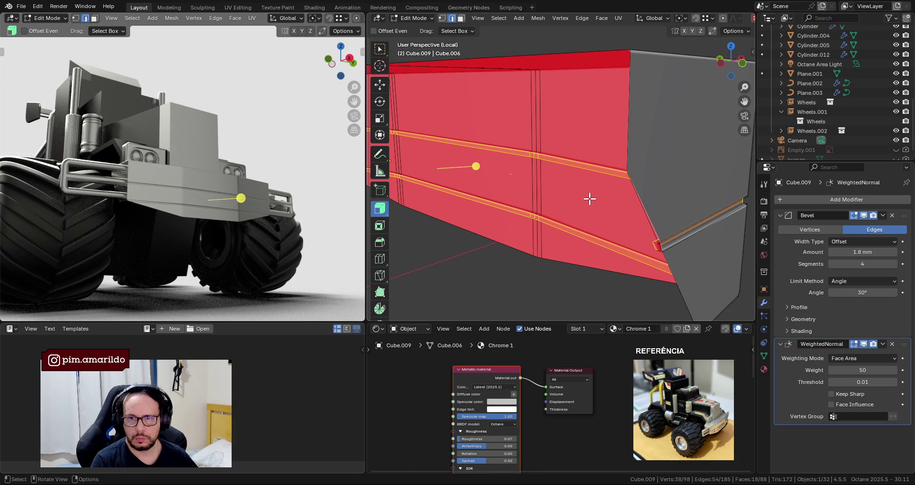
pyautogui.scroll(-2, 590, 199)
pyautogui.moveTo(227, 221); pyautogui.dragTo(210, 224, button='middle')
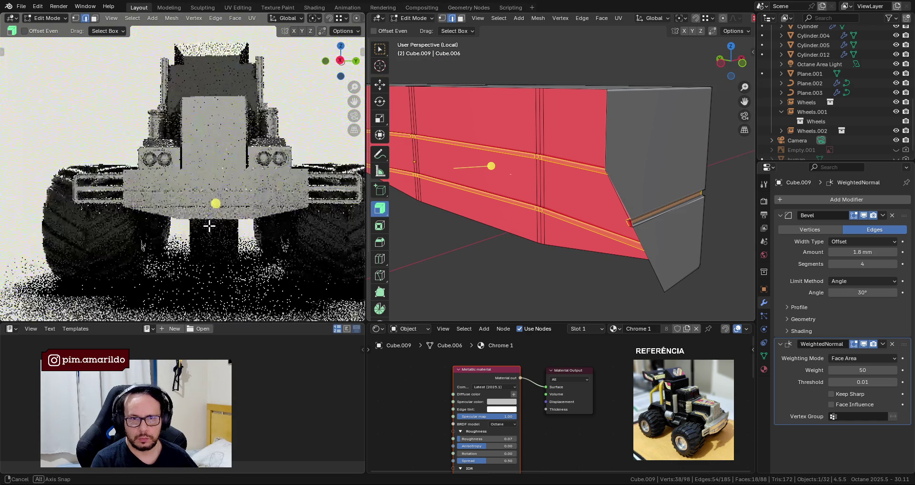
pyautogui.scroll(2, 210, 224)
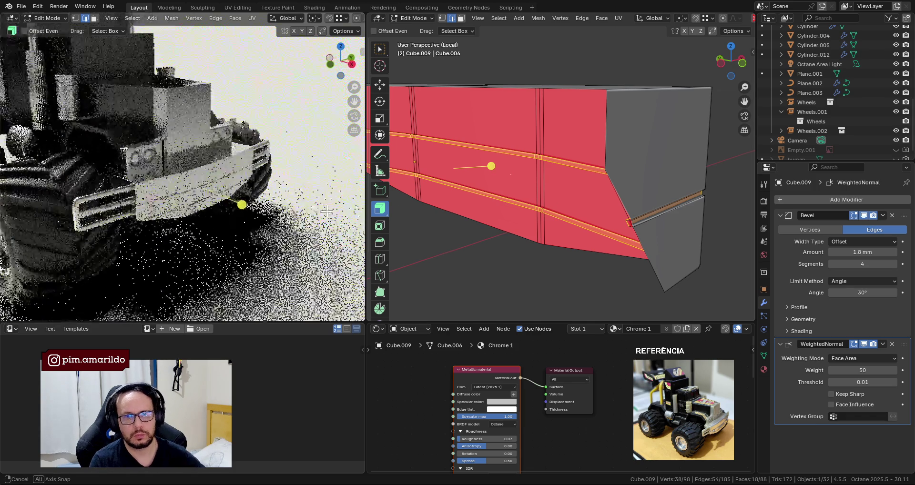
pyautogui.moveTo(290, 204); pyautogui.dragTo(266, 209, button='middle')
pyautogui.moveTo(524, 215)
pyautogui.mouseDown(button='middle')
pyautogui.moveTo(579, 214)
pyautogui.moveTo(534, 215)
pyautogui.mouseUp(button='middle')
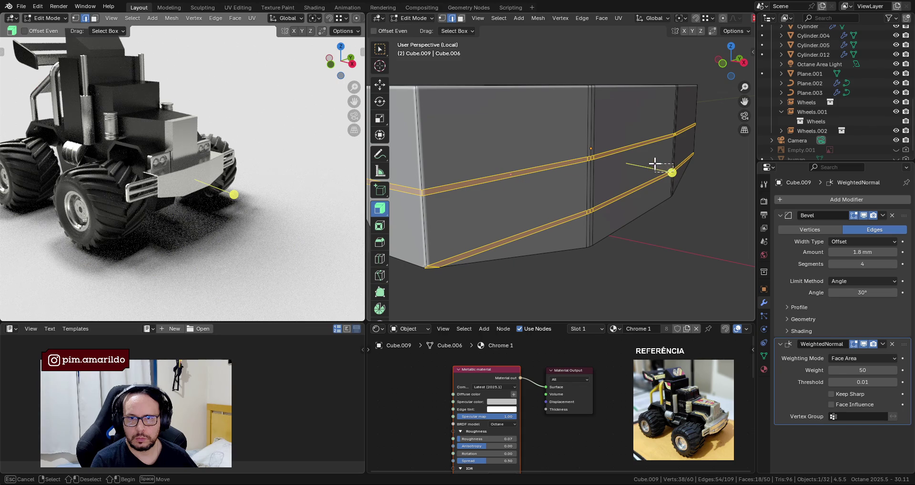
# Shrink the bevel bands inward by -0.134 mm and return to Object Mode.
pyautogui.moveTo(672, 173); pyautogui.dragTo(673, 173)
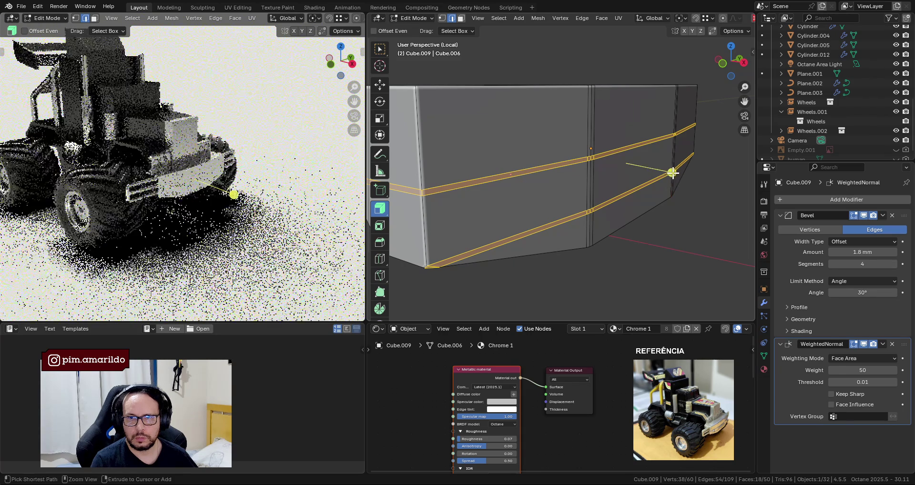
pyautogui.hotkey('alt', 's')
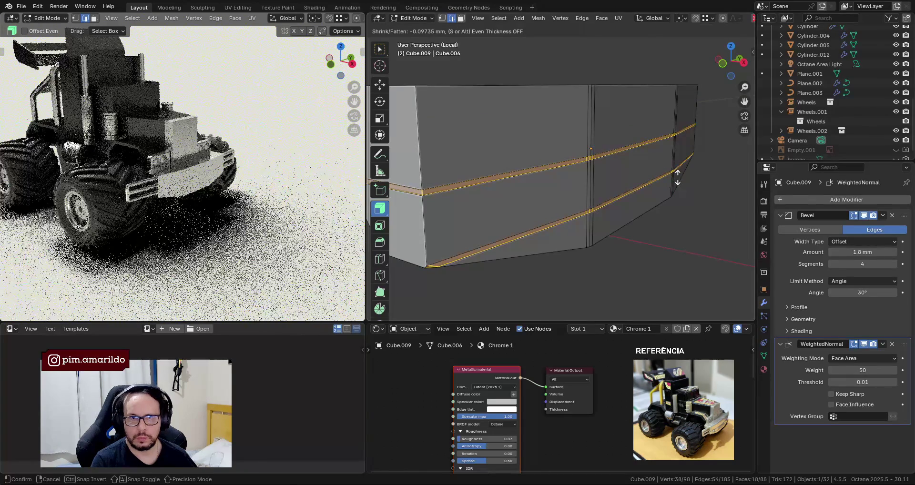
pyautogui.click(672, 174)
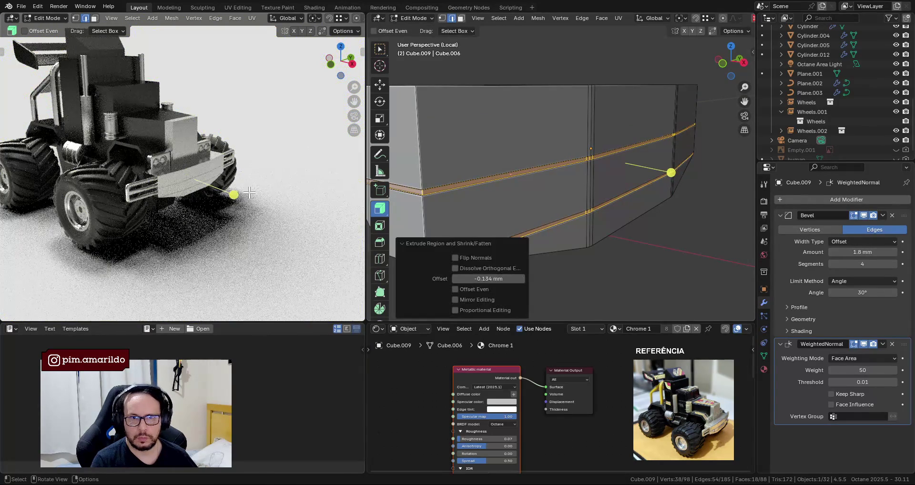
pyautogui.moveTo(173, 151); pyautogui.dragTo(205, 172, button='middle')
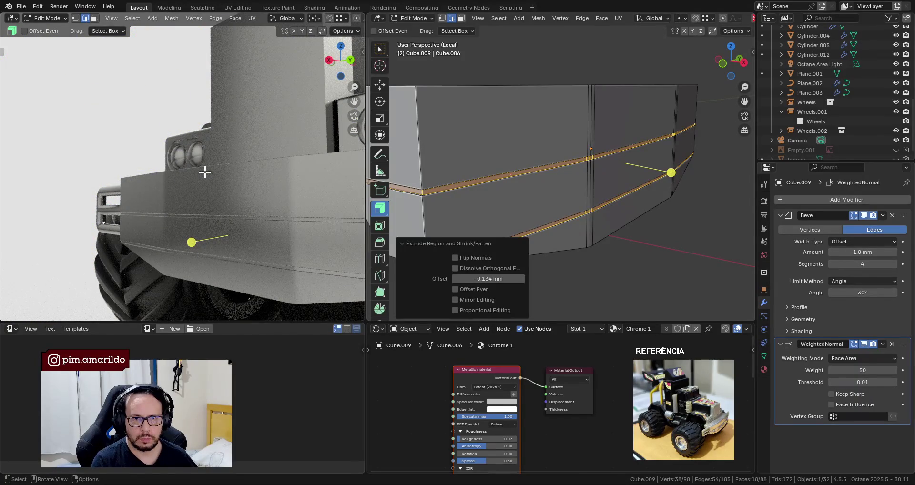
pyautogui.press('Tab')
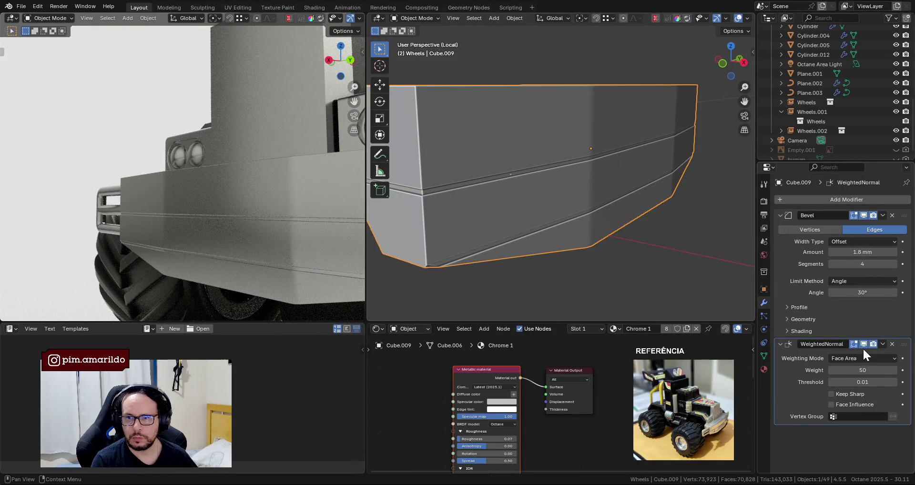
# Toggle the WeightedNormal modifier off and on, then check the groove in front and side views.
pyautogui.click(866, 343)
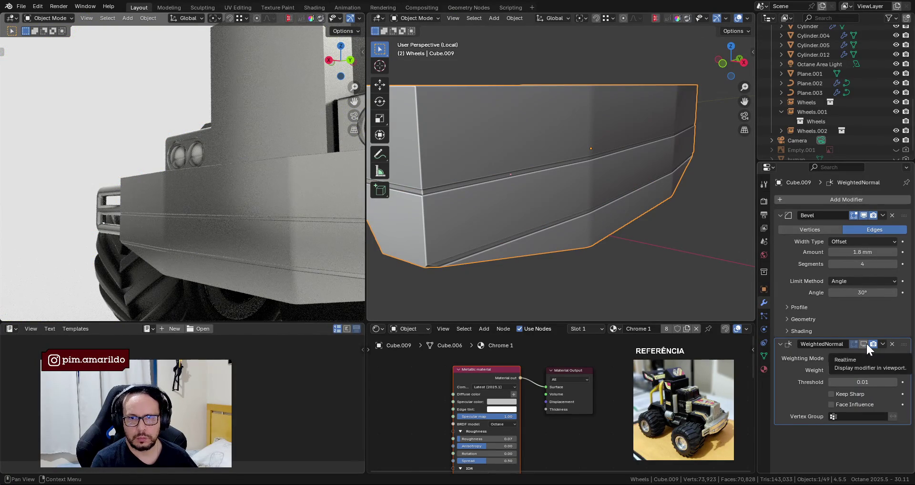
pyautogui.click(866, 342)
pyautogui.moveTo(596, 229); pyautogui.dragTo(567, 219, button='middle')
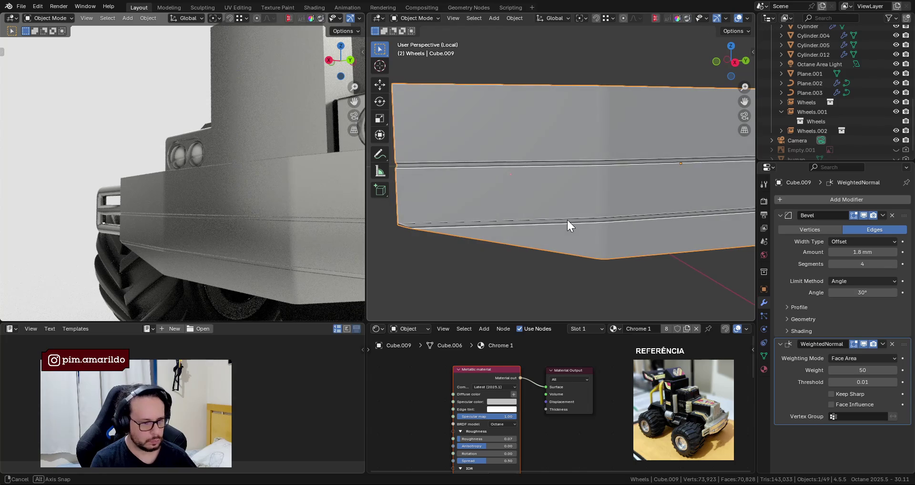
pyautogui.press('KP_1')
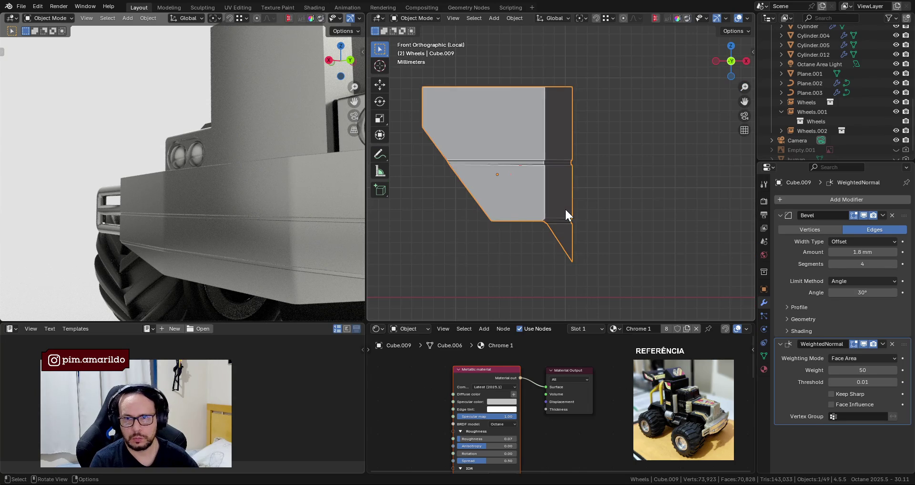
pyautogui.press('KP_3')
pyautogui.moveTo(566, 210)
pyautogui.mouseDown(button='middle')
pyautogui.moveTo(602, 212)
pyautogui.moveTo(516, 214)
pyautogui.mouseUp(button='middle')
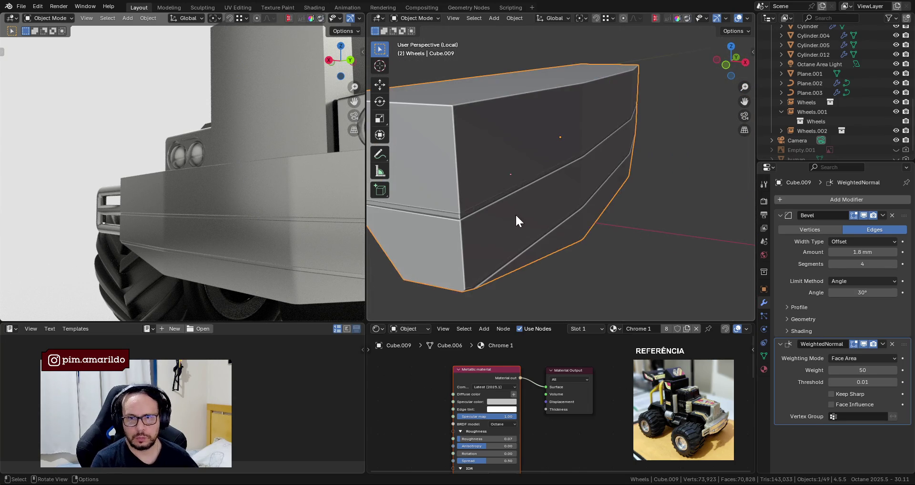
pyautogui.press('Tab')
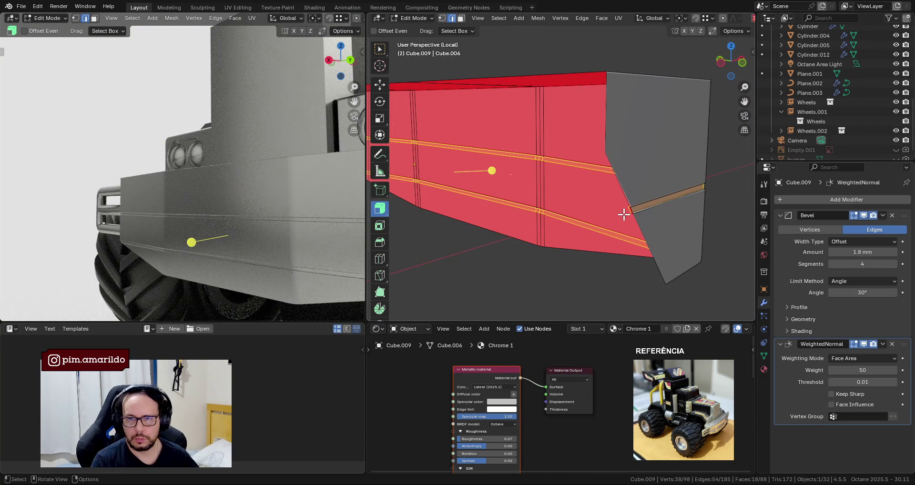
# Hide the Bevel modifier in the viewport while inspecting the bumper block's end corner.
pyautogui.click(621, 206)
pyautogui.moveTo(621, 206)
pyautogui.mouseDown(button='middle')
pyautogui.moveTo(635, 207)
pyautogui.moveTo(572, 175)
pyautogui.moveTo(517, 206)
pyautogui.mouseUp(button='middle')
pyautogui.scroll(3, 516, 206)
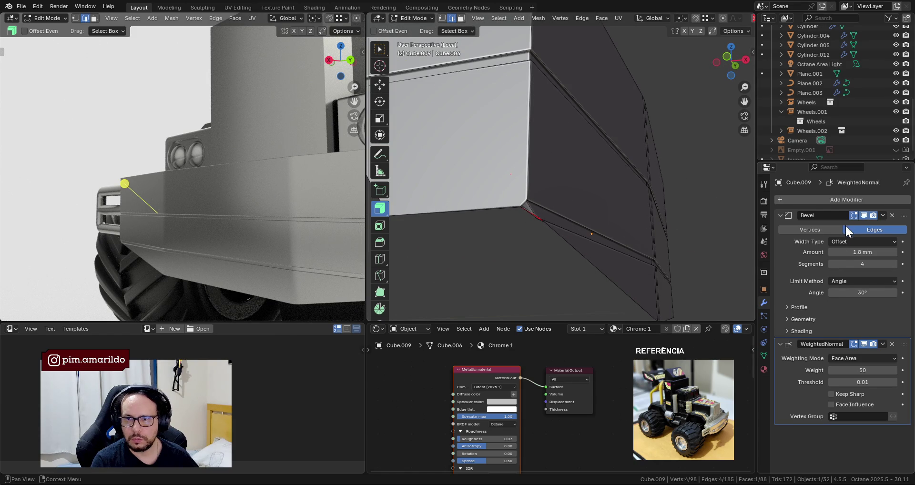
pyautogui.click(864, 216)
pyautogui.scroll(3, 517, 206)
pyautogui.moveTo(490, 204); pyautogui.dragTo(502, 208, button='middle')
pyautogui.scroll(-5, 524, 212)
pyautogui.moveTo(574, 218)
pyautogui.mouseDown(button='middle')
pyautogui.moveTo(490, 222)
pyautogui.moveTo(574, 220)
pyautogui.moveTo(528, 183)
pyautogui.moveTo(543, 218)
pyautogui.moveTo(521, 214)
pyautogui.mouseUp(button='middle')
# Box-select and delete the small corner face at the bumper block's angled end.
pyautogui.click(379, 49)
pyautogui.moveTo(523, 265); pyautogui.dragTo(523, 265)
pyautogui.moveTo(523, 265)
pyautogui.mouseDown(button='middle')
pyautogui.moveTo(633, 206)
pyautogui.moveTo(521, 215)
pyautogui.moveTo(589, 227)
pyautogui.moveTo(570, 218)
pyautogui.moveTo(482, 235)
pyautogui.mouseUp(button='middle')
pyautogui.keyDown('shift'); pyautogui.click(576, 234); pyautogui.keyUp('shift')
pyautogui.press('x')
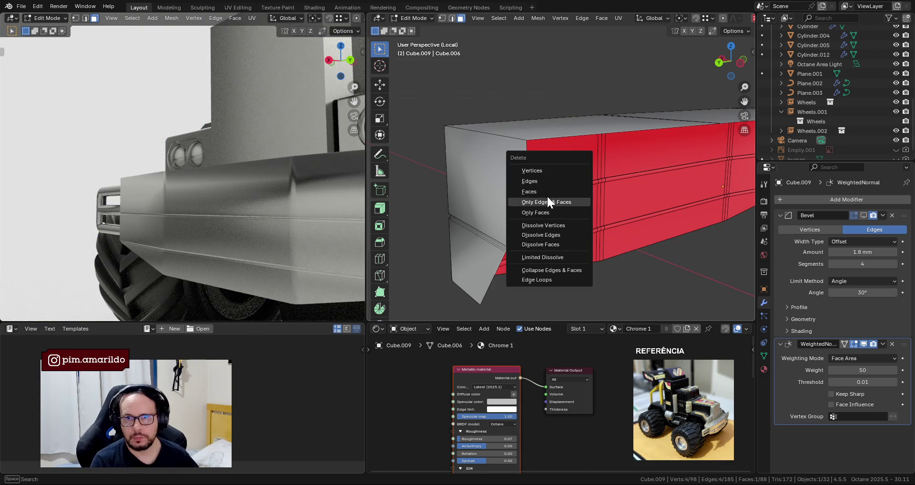
pyautogui.click(546, 192)
pyautogui.moveTo(545, 193)
pyautogui.mouseDown(button='middle')
pyautogui.moveTo(537, 227)
pyautogui.moveTo(545, 227)
pyautogui.moveTo(525, 219)
pyautogui.moveTo(600, 227)
pyautogui.moveTo(503, 216)
pyautogui.mouseUp(button='middle')
pyautogui.keyDown('alt'); pyautogui.click(461, 202); pyautogui.keyUp('alt')
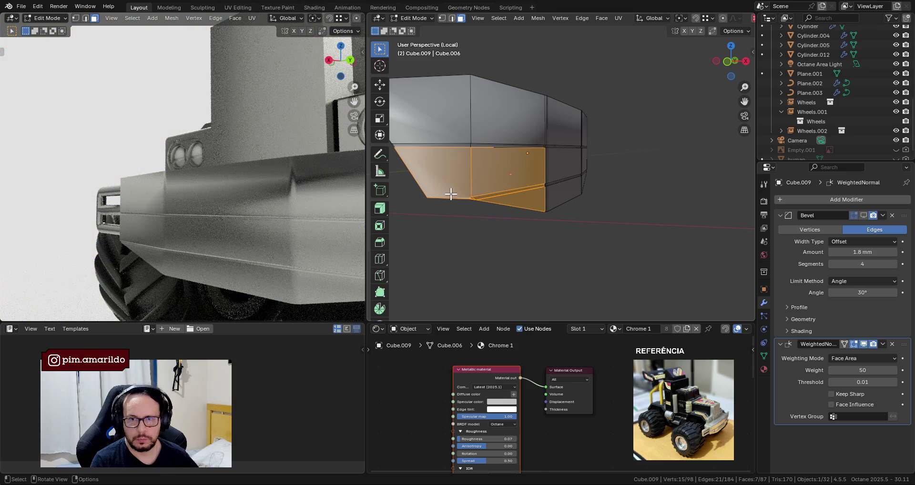
# Select the small bevel face at the bumper block's lower corner.
pyautogui.keyDown('ctrl'); pyautogui.moveTo(477, 209); pyautogui.dragTo(478, 209); pyautogui.keyUp('ctrl')
pyautogui.moveTo(478, 210)
pyautogui.mouseDown(button='middle')
pyautogui.moveTo(547, 208)
pyautogui.moveTo(521, 184)
pyautogui.moveTo(539, 220)
pyautogui.mouseUp(button='middle')
pyautogui.scroll(2, 494, 213)
pyautogui.scroll(4, 467, 224)
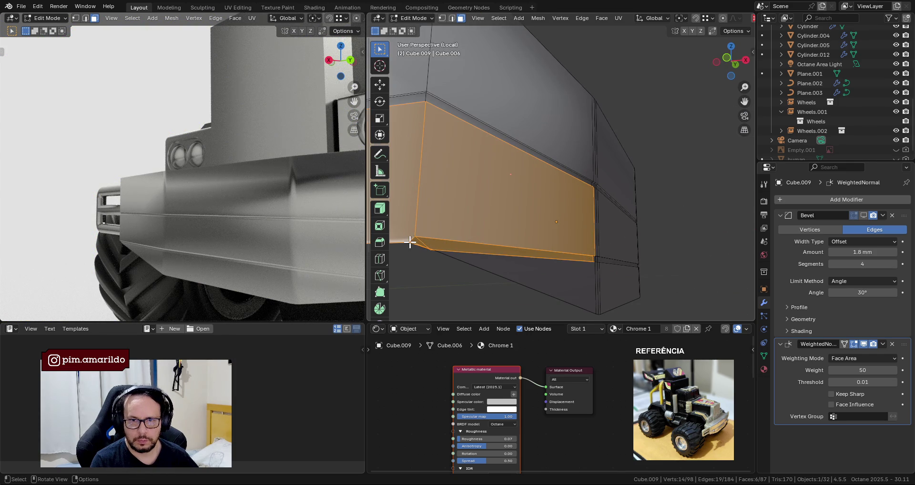
pyautogui.click(433, 242)
pyautogui.moveTo(441, 242)
pyautogui.mouseDown(button='middle')
pyautogui.moveTo(641, 235)
pyautogui.moveTo(607, 188)
pyautogui.moveTo(606, 157)
pyautogui.moveTo(615, 239)
pyautogui.moveTo(655, 224)
pyautogui.moveTo(557, 151)
pyautogui.moveTo(556, 139)
pyautogui.mouseUp(button='middle')
pyautogui.scroll(2, 661, 232)
pyautogui.press('2')
pyautogui.press('x')
# Delete the thin bevel strip face along the bumper block's lower edge.
pyautogui.click(596, 177)
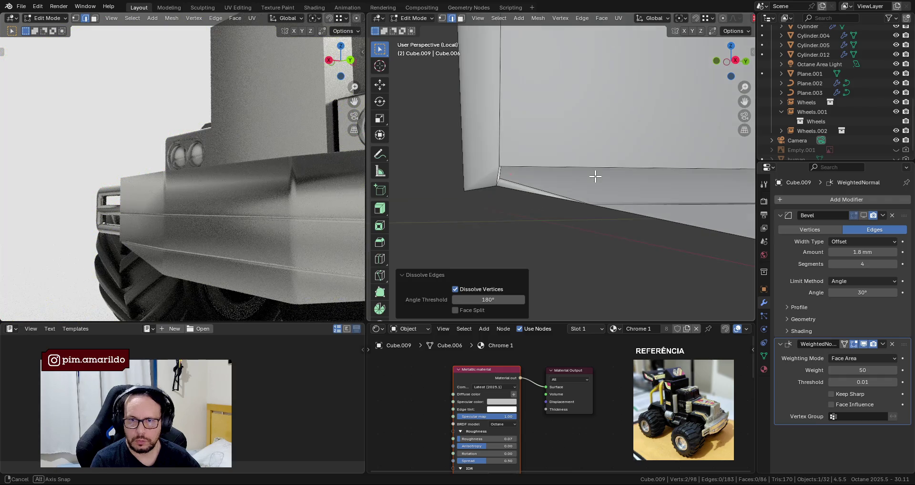
pyautogui.moveTo(596, 176)
pyautogui.mouseDown(button='middle')
pyautogui.moveTo(613, 163)
pyautogui.moveTo(613, 130)
pyautogui.moveTo(579, 212)
pyautogui.mouseUp(button='middle')
pyautogui.click(555, 193)
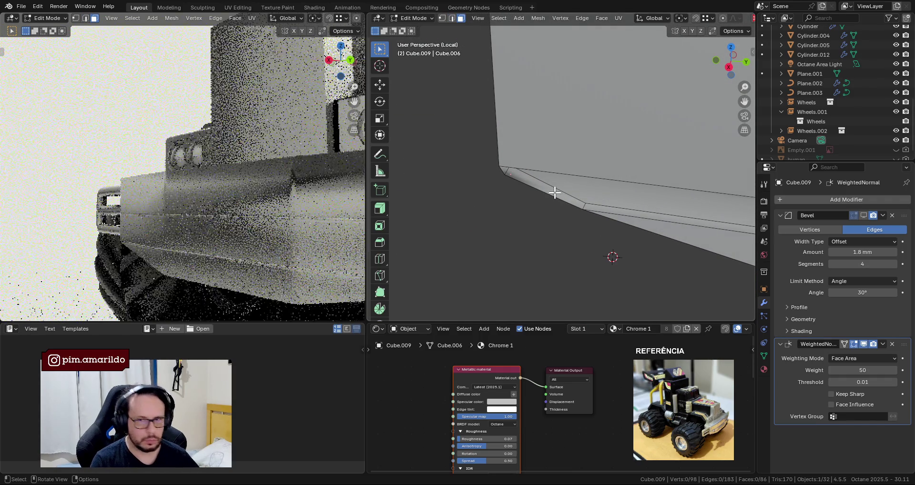
pyautogui.press('3')
pyautogui.click(554, 193)
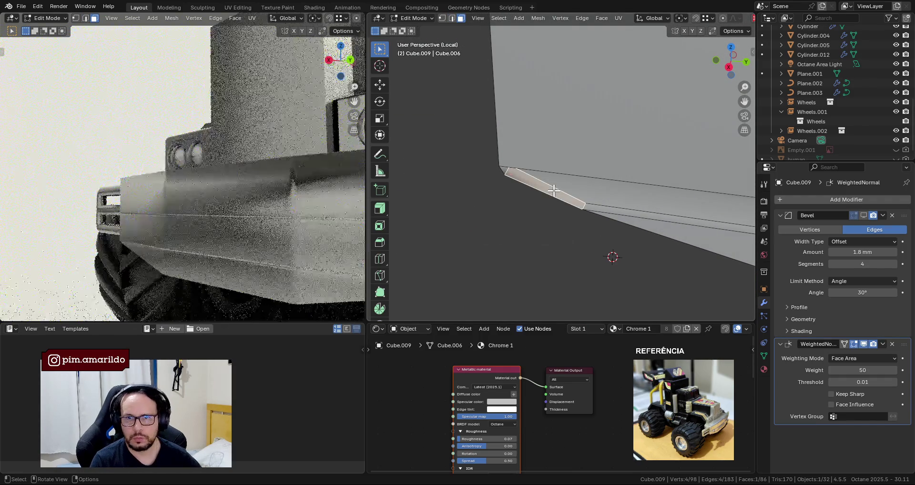
pyautogui.press('x')
pyautogui.click(531, 151)
# Select a corner vertex of the bumper block in vertex mode.
pyautogui.moveTo(531, 150)
pyautogui.mouseDown(button='middle')
pyautogui.moveTo(480, 104)
pyautogui.moveTo(507, 167)
pyautogui.moveTo(582, 154)
pyautogui.moveTo(644, 177)
pyautogui.moveTo(595, 193)
pyautogui.moveTo(561, 107)
pyautogui.moveTo(531, 116)
pyautogui.moveTo(493, 170)
pyautogui.moveTo(619, 193)
pyautogui.moveTo(617, 238)
pyautogui.moveTo(590, 190)
pyautogui.moveTo(526, 189)
pyautogui.moveTo(568, 181)
pyautogui.mouseUp(button='middle')
pyautogui.click(595, 194)
pyautogui.press('1')
pyautogui.click(508, 194)
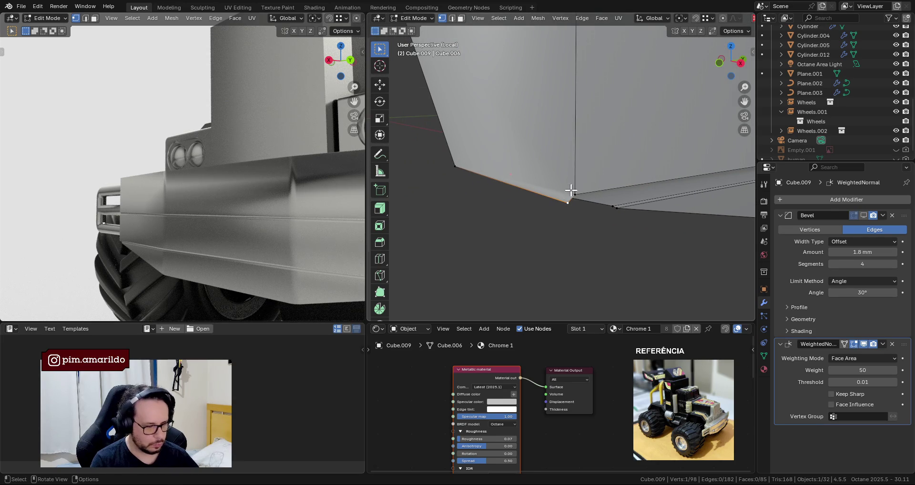
# Merge the two lower-end corner vertices at the last selected one.
pyautogui.keyDown('shift'); pyautogui.click(572, 192); pyautogui.keyUp('shift')
pyautogui.press('m')
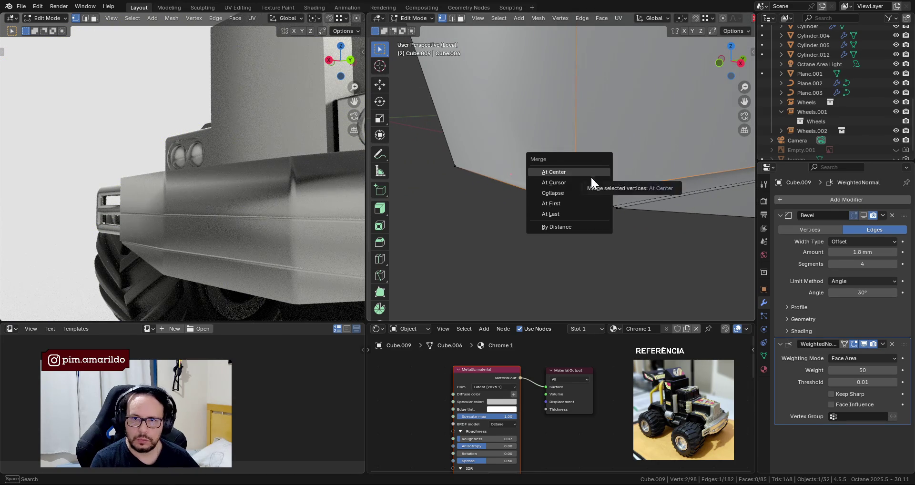
pyautogui.click(581, 214)
pyautogui.moveTo(580, 210)
pyautogui.mouseDown(button='middle')
pyautogui.moveTo(476, 144)
pyautogui.moveTo(453, 110)
pyautogui.moveTo(510, 159)
pyautogui.moveTo(667, 207)
pyautogui.mouseUp(button='middle')
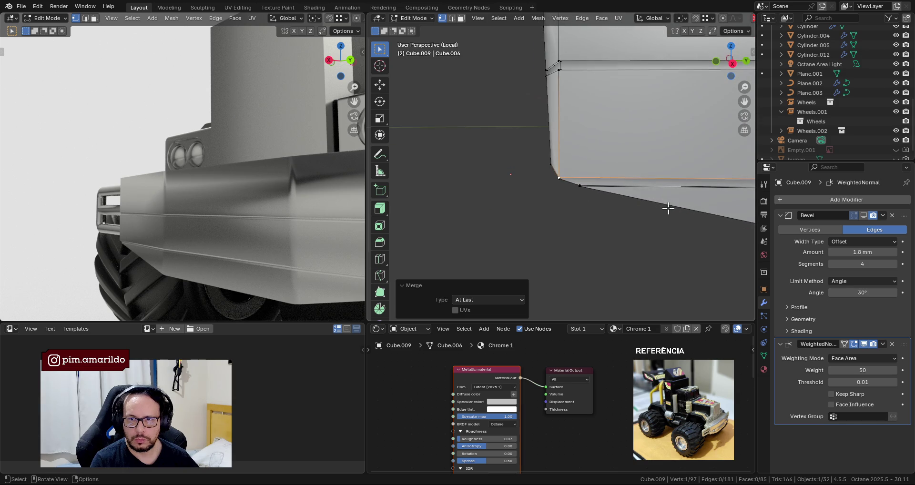
pyautogui.moveTo(620, 164)
pyautogui.mouseDown(button='middle')
pyautogui.moveTo(637, 183)
pyautogui.moveTo(605, 155)
pyautogui.moveTo(668, 165)
pyautogui.mouseUp(button='middle')
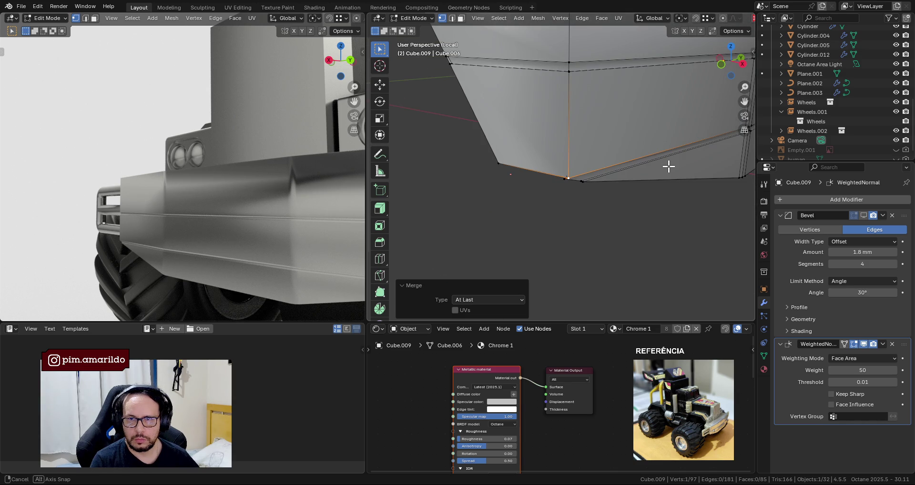
pyautogui.moveTo(669, 166)
pyautogui.mouseDown(button='middle')
pyautogui.moveTo(548, 149)
pyautogui.moveTo(622, 161)
pyautogui.moveTo(511, 114)
pyautogui.moveTo(475, 127)
pyautogui.moveTo(593, 168)
pyautogui.moveTo(503, 153)
pyautogui.moveTo(606, 163)
pyautogui.moveTo(556, 178)
pyautogui.moveTo(488, 166)
pyautogui.mouseUp(button='middle')
# Select the bevel edges, extend to similar edges, and frame them in view.
pyautogui.press('2')
pyautogui.moveTo(540, 192); pyautogui.dragTo(540, 191)
pyautogui.hotkey('shift', 'g')
pyautogui.click(558, 167)
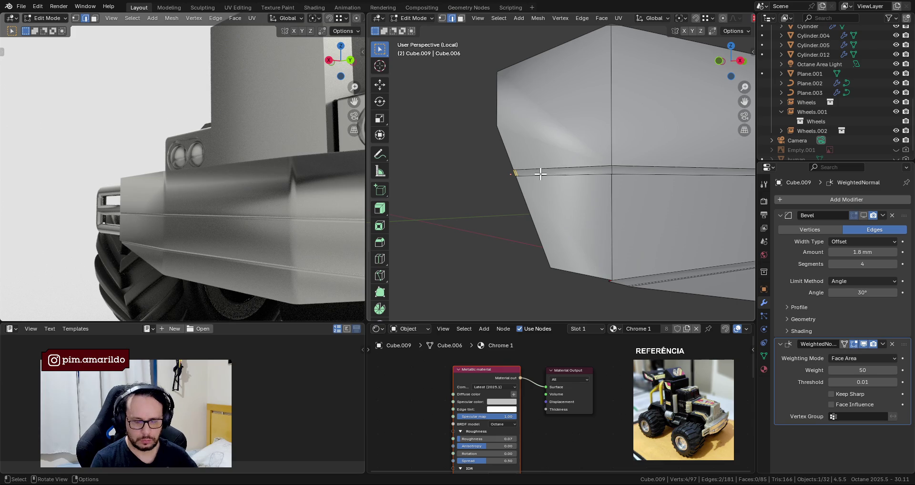
pyautogui.press('KP_Decimal')
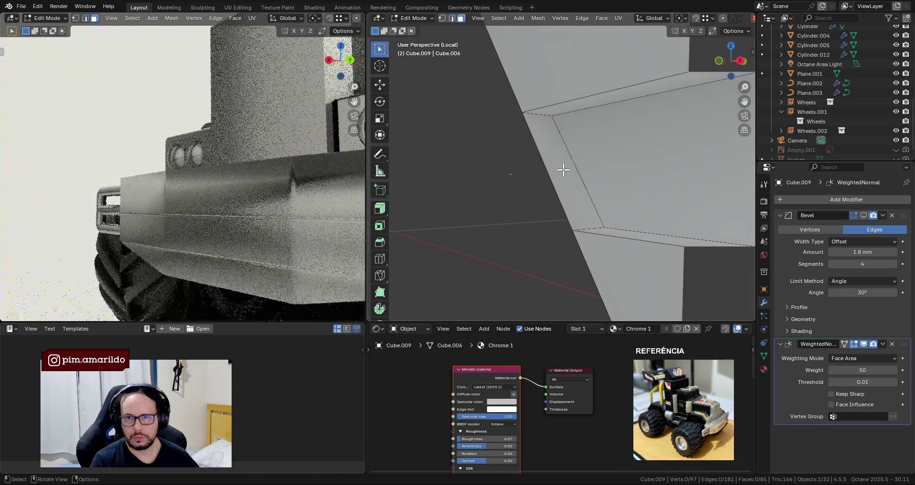
# Delete the selected bevel strip face and leave Edit Mode.
pyautogui.press('3')
pyautogui.press('x')
pyautogui.click(563, 171)
pyautogui.scroll(-2, 567, 182)
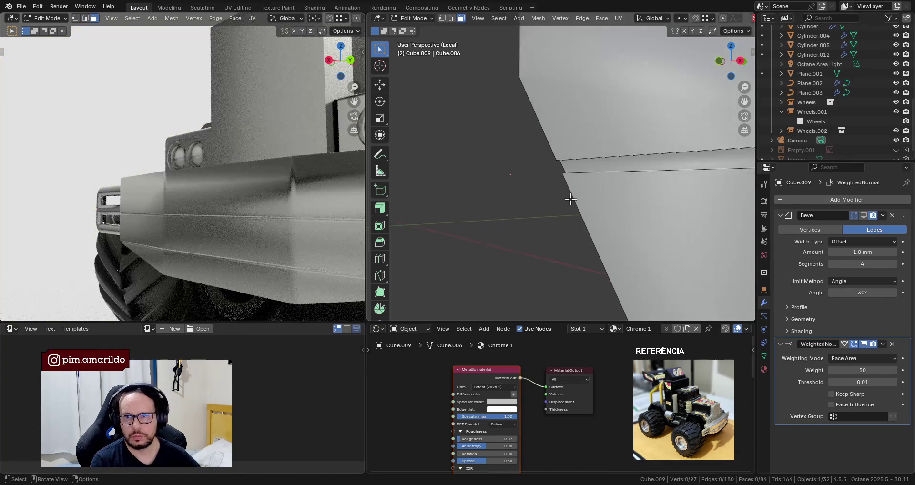
pyautogui.scroll(-4, 568, 196)
pyautogui.press('Tab')
pyautogui.moveTo(579, 201)
pyautogui.mouseDown(button='middle')
pyautogui.moveTo(669, 214)
pyautogui.moveTo(533, 157)
pyautogui.moveTo(551, 207)
pyautogui.moveTo(508, 182)
pyautogui.moveTo(483, 201)
pyautogui.moveTo(462, 184)
pyautogui.moveTo(491, 128)
pyautogui.moveTo(435, 127)
pyautogui.moveTo(445, 141)
pyautogui.moveTo(427, 166)
pyautogui.mouseUp(button='middle')
pyautogui.scroll(4, 667, 200)
# Try merging two underside vertices at last, then undo the merge.
pyautogui.press('Tab')
pyautogui.press('1')
pyautogui.click(476, 285)
pyautogui.moveTo(491, 264)
pyautogui.mouseDown(button='middle')
pyautogui.moveTo(566, 249)
pyautogui.moveTo(662, 278)
pyautogui.mouseUp(button='middle')
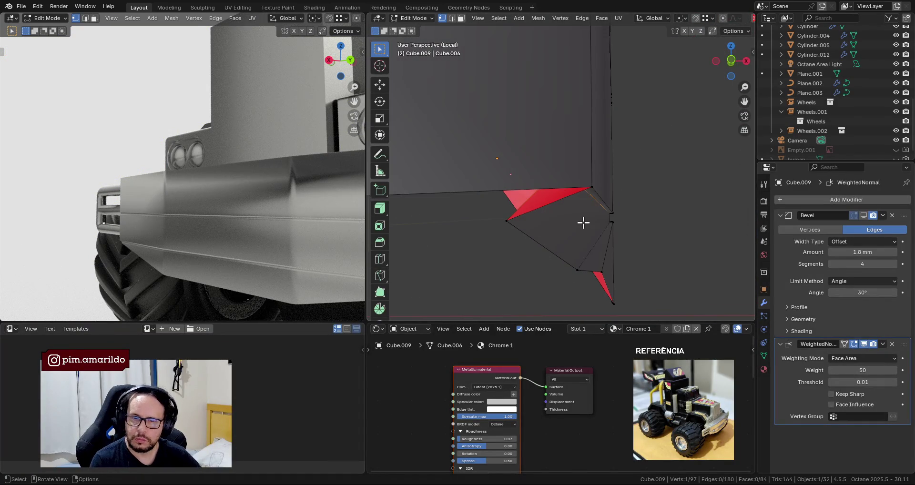
pyautogui.moveTo(584, 223); pyautogui.dragTo(615, 250, button='middle')
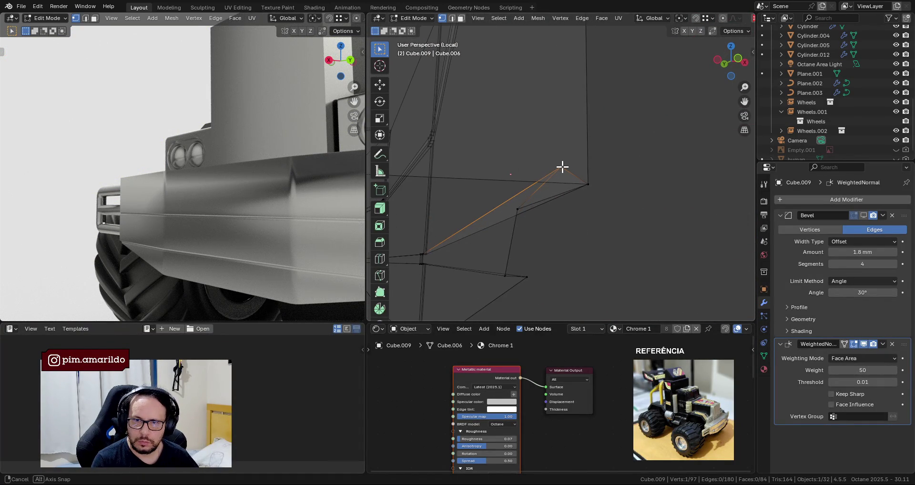
pyautogui.moveTo(533, 202); pyautogui.dragTo(519, 200, button='middle')
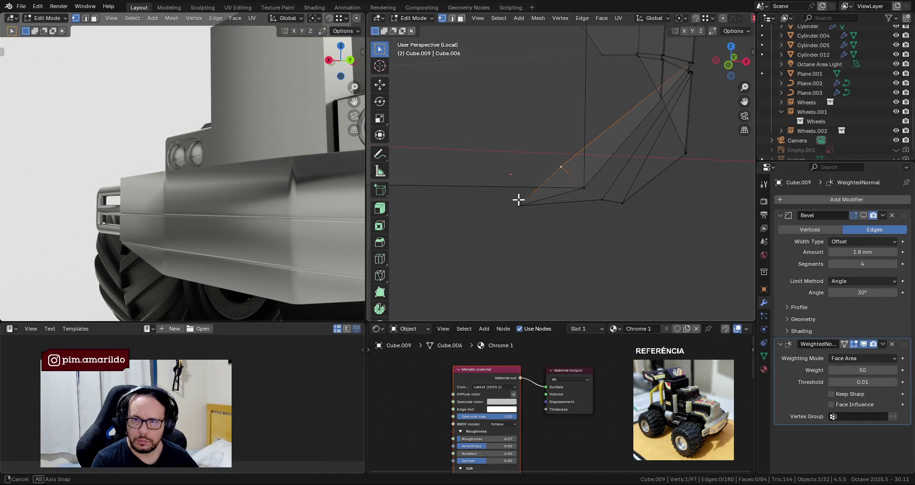
pyautogui.keyDown('shift'); pyautogui.click(582, 189); pyautogui.keyUp('shift')
pyautogui.moveTo(621, 192); pyautogui.dragTo(548, 177, button='middle')
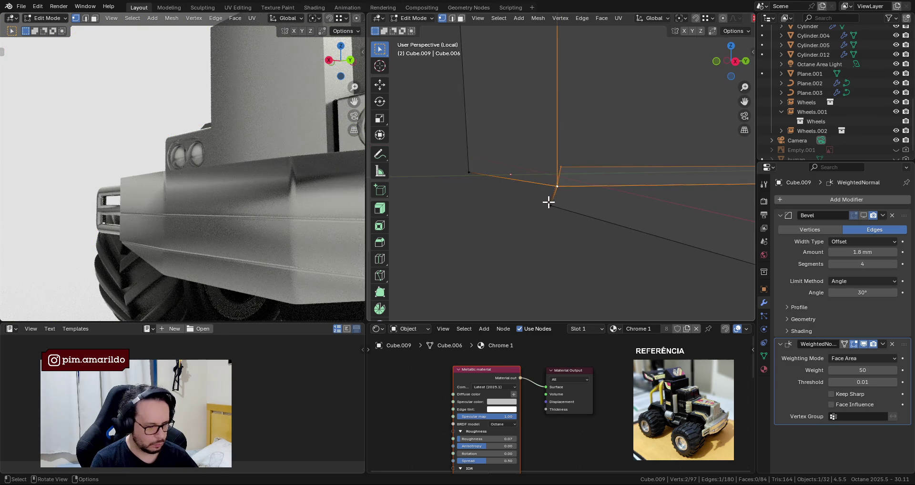
pyautogui.press('m')
pyautogui.click(522, 198)
pyautogui.scroll(-2, 632, 204)
pyautogui.moveTo(603, 188)
pyautogui.mouseDown(button='middle')
pyautogui.moveTo(704, 201)
pyautogui.moveTo(689, 160)
pyautogui.moveTo(705, 124)
pyautogui.moveTo(653, 129)
pyautogui.moveTo(614, 149)
pyautogui.moveTo(592, 217)
pyautogui.mouseUp(button='middle')
pyautogui.hotkey('ctrl', 'z')
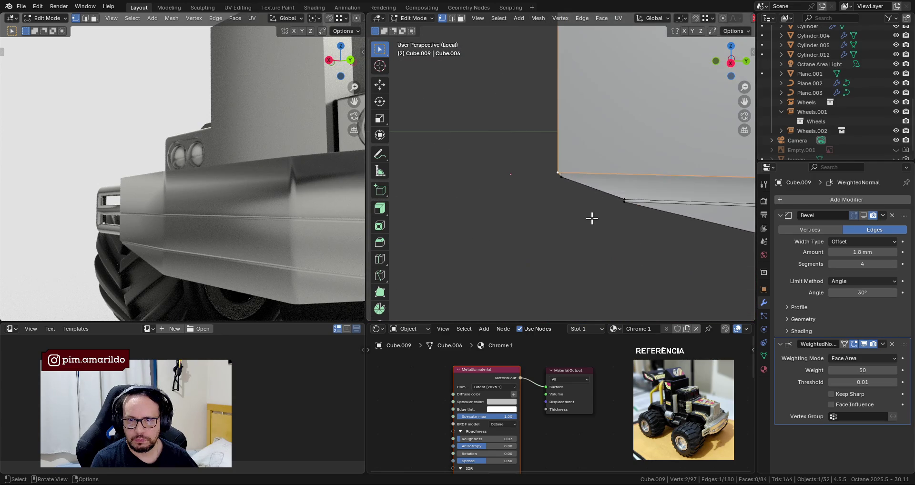
# Re-enable the Bevel modifier in the viewport and view the block from the top in wireframe.
pyautogui.press('Tab')
pyautogui.click(863, 215)
pyautogui.moveTo(644, 205)
pyautogui.mouseDown(button='middle')
pyautogui.moveTo(577, 182)
pyautogui.moveTo(576, 144)
pyautogui.moveTo(531, 122)
pyautogui.mouseUp(button='middle')
pyautogui.moveTo(553, 160)
pyautogui.mouseDown(button='middle')
pyautogui.moveTo(571, 186)
pyautogui.moveTo(520, 202)
pyautogui.mouseUp(button='middle')
pyautogui.press('KP_7')
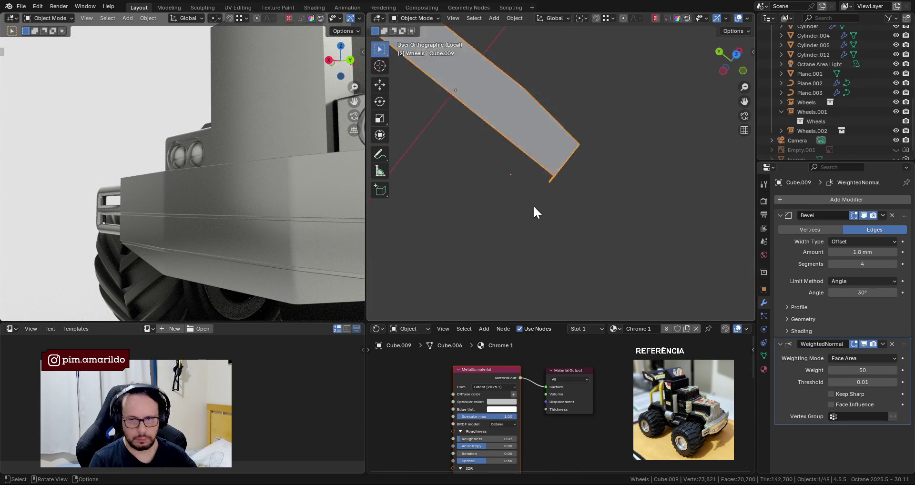
pyautogui.keyDown('shift'); pyautogui.moveTo(577, 129); pyautogui.dragTo(564, 247, button='middle'); pyautogui.keyUp('shift')
pyautogui.hotkey('shift', 'z')
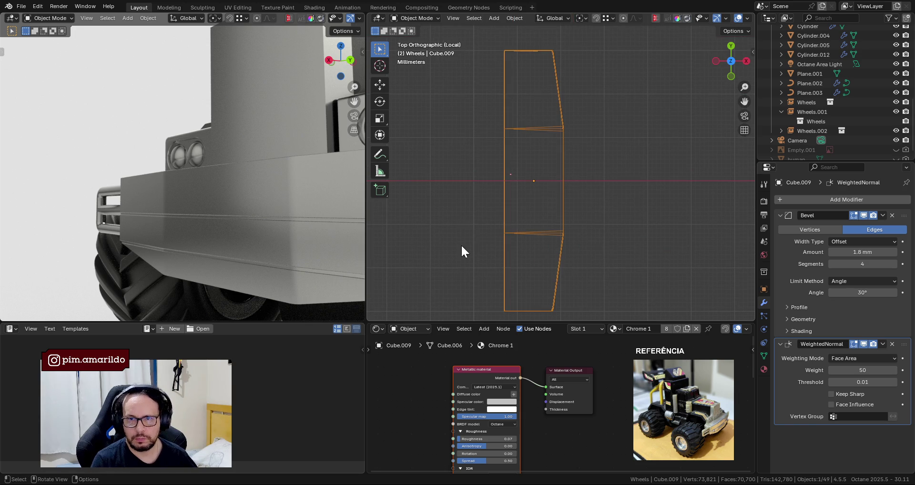
# Add a loop cut across the bumper block and delete the vertices beyond it.
pyautogui.press('Tab')
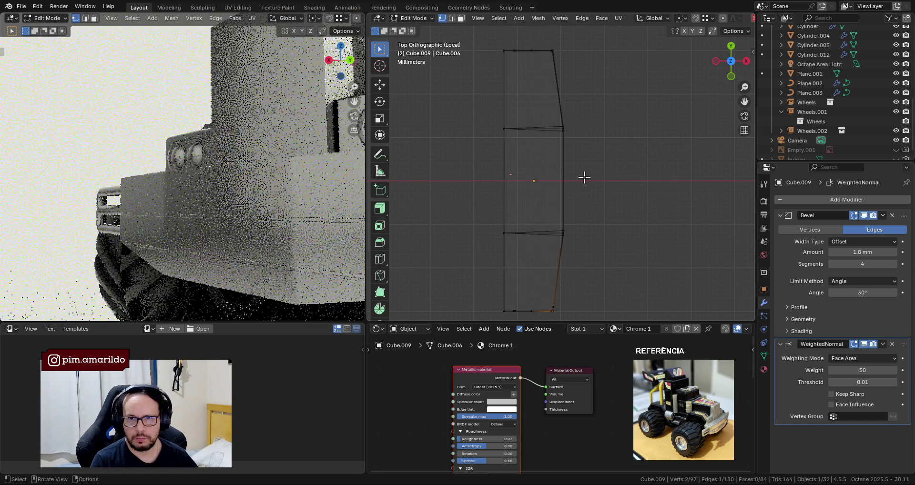
pyautogui.click(556, 185)
pyautogui.scroll(-3, 596, 210)
pyautogui.press('z')
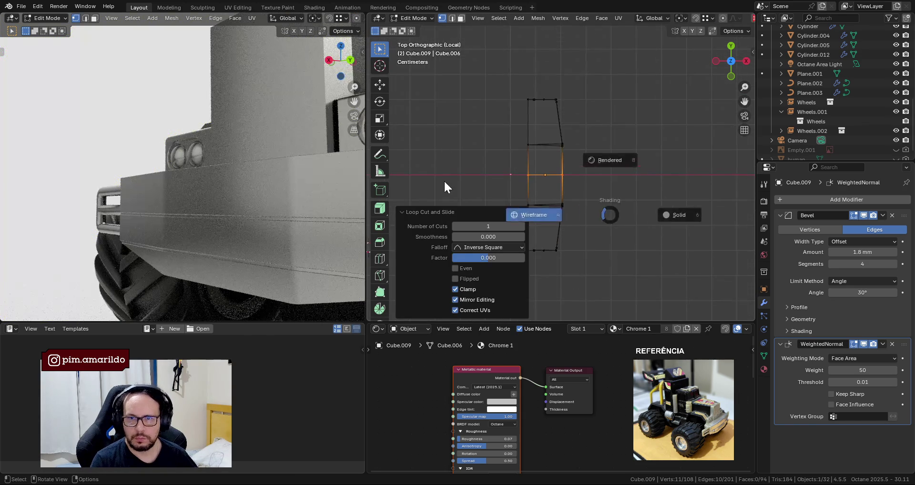
pyautogui.moveTo(513, 98); pyautogui.dragTo(634, 159)
pyautogui.press('x')
pyautogui.click(612, 139)
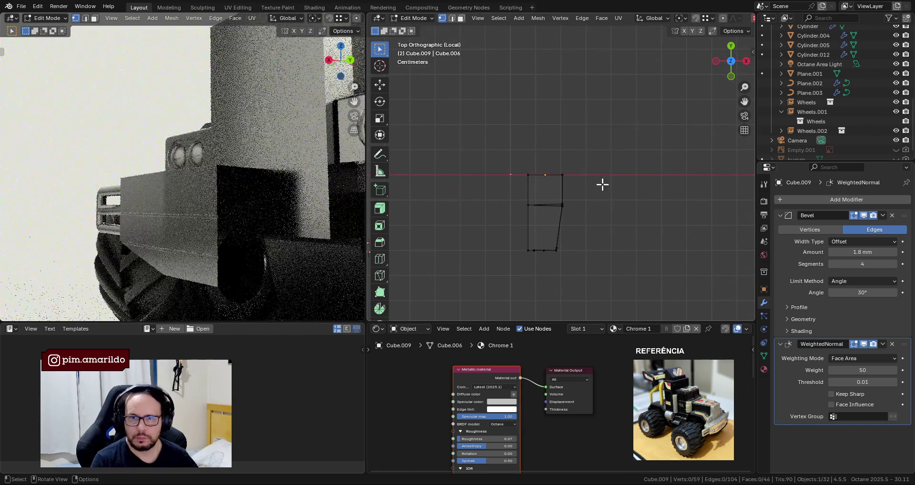
pyautogui.press('Tab')
pyautogui.hotkey('shift', 'z')
# Inspect the shortened bumper block in the render preview from new angles.
pyautogui.moveTo(725, 267)
pyautogui.mouseDown(button='middle')
pyautogui.moveTo(531, 176)
pyautogui.moveTo(602, 238)
pyautogui.moveTo(565, 221)
pyautogui.moveTo(597, 212)
pyautogui.mouseUp(button='middle')
pyautogui.scroll(2, 616, 215)
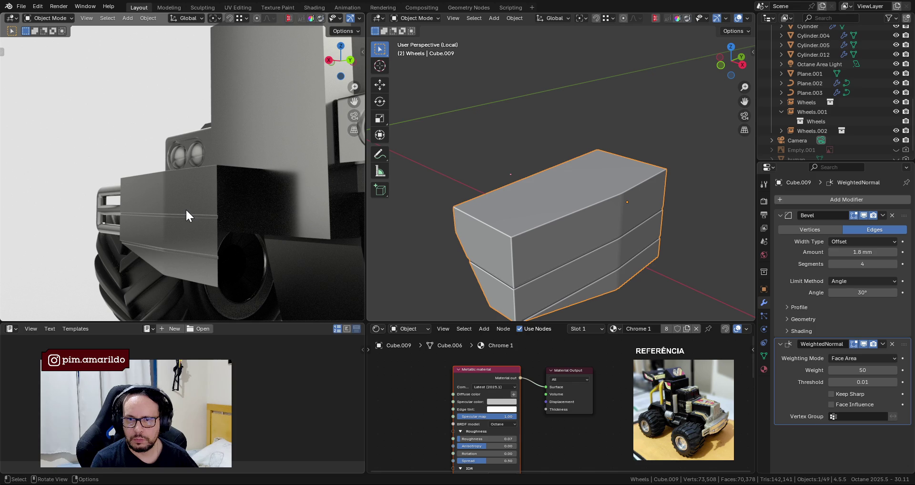
pyautogui.moveTo(172, 217); pyautogui.dragTo(229, 216, button='middle')
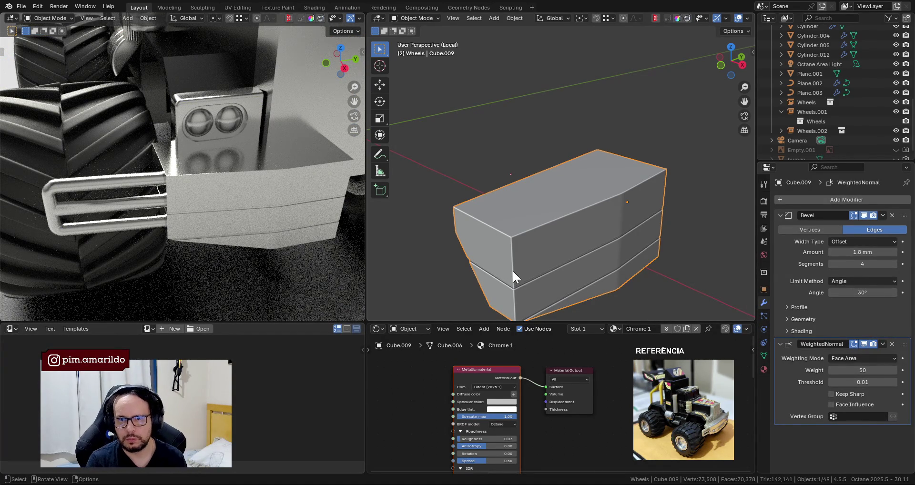
pyautogui.moveTo(265, 226)
pyautogui.mouseDown(button='middle')
pyautogui.moveTo(199, 165)
pyautogui.moveTo(296, 227)
pyautogui.mouseUp(button='middle')
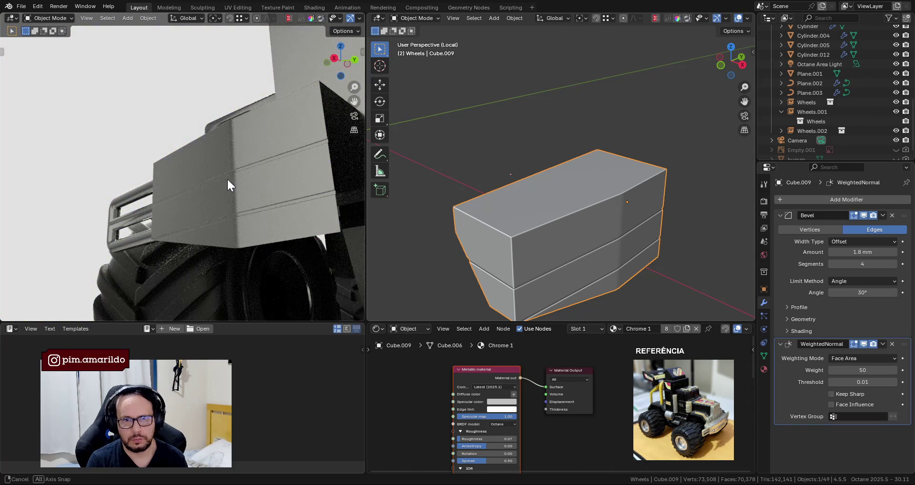
pyautogui.press('Tab')
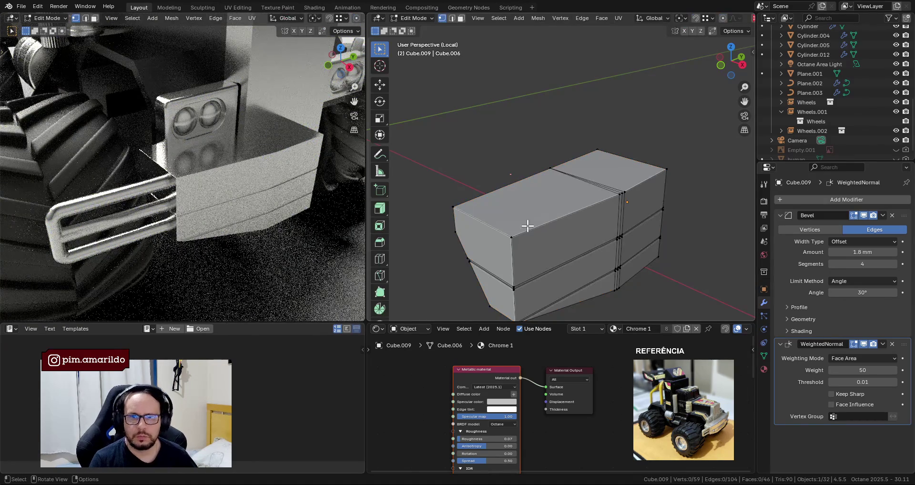
# In X-ray view with the bevel hidden, select Cube.009's front corner edges and edge loops.
pyautogui.keyDown('alt'); pyautogui.click(512, 253); pyautogui.keyUp('alt')
pyautogui.keyDown('alt'); pyautogui.keyDown('shift'); pyautogui.click(554, 274); pyautogui.keyUp('shift'); pyautogui.keyUp('alt')
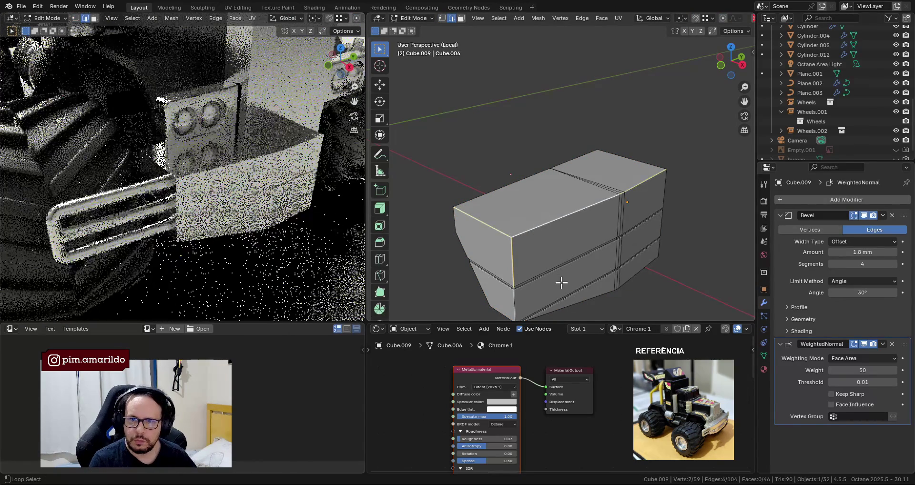
pyautogui.scroll(2, 560, 214)
pyautogui.scroll(3, 520, 217)
pyautogui.moveTo(520, 217)
pyautogui.mouseDown(button='middle')
pyautogui.moveTo(420, 204)
pyautogui.moveTo(523, 178)
pyautogui.moveTo(574, 141)
pyautogui.moveTo(585, 149)
pyautogui.moveTo(577, 173)
pyautogui.moveTo(621, 171)
pyautogui.moveTo(588, 164)
pyautogui.mouseUp(button='middle')
pyautogui.keyDown('alt'); pyautogui.keyDown('shift'); pyautogui.click(539, 85); pyautogui.keyUp('shift'); pyautogui.keyUp('alt')
pyautogui.hotkey('alt', 'z')
pyautogui.click(863, 215)
pyautogui.keyDown('alt'); pyautogui.keyDown('shift'); pyautogui.click(558, 144); pyautogui.keyUp('shift'); pyautogui.keyUp('alt')
# Return to solid shading and Object Mode, orbiting around the block.
pyautogui.scroll(-5, 565, 215)
pyautogui.moveTo(563, 225)
pyautogui.mouseDown(button='middle')
pyautogui.moveTo(557, 283)
pyautogui.moveTo(556, 255)
pyautogui.mouseUp(button='middle')
pyautogui.hotkey('shift', 'z')
pyautogui.scroll(-3, 548, 277)
pyautogui.press('Tab')
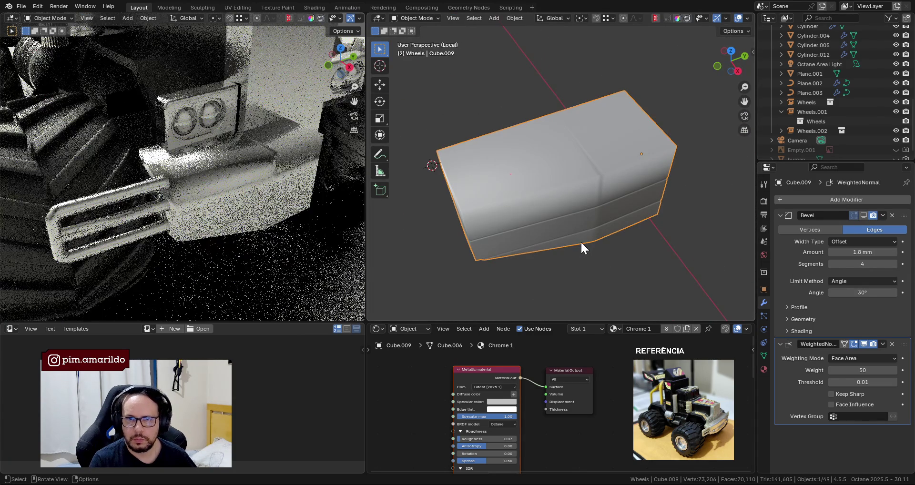
pyautogui.moveTo(724, 214)
pyautogui.mouseDown(button='middle')
pyautogui.moveTo(687, 214)
pyautogui.moveTo(605, 187)
pyautogui.mouseUp(button='middle')
pyautogui.click(849, 196)
pyautogui.moveTo(822, 223)
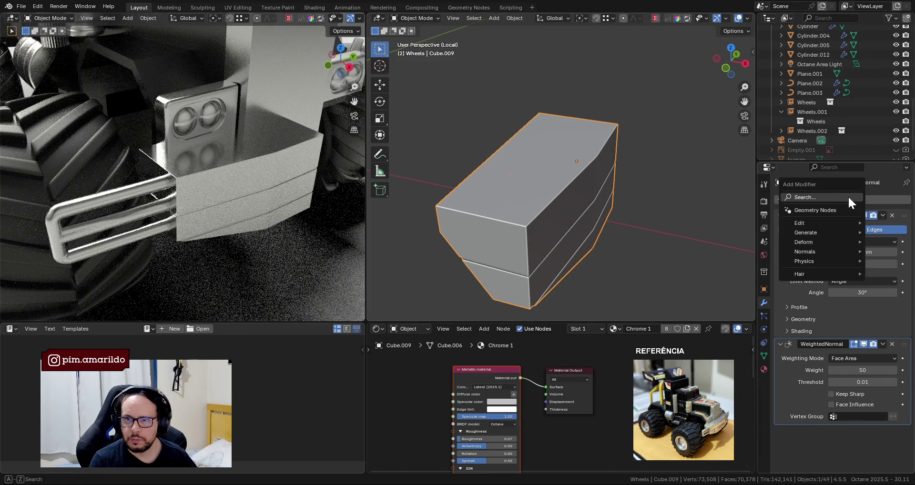
pyautogui.moveTo(628, 172)
pyautogui.mouseDown(button='middle')
pyautogui.moveTo(613, 168)
pyautogui.moveTo(633, 181)
pyautogui.mouseUp(button='middle')
# Set Mean Bevel Weight 1 on the selected edges in the N-panel and return to Object Mode.
pyautogui.press('n')
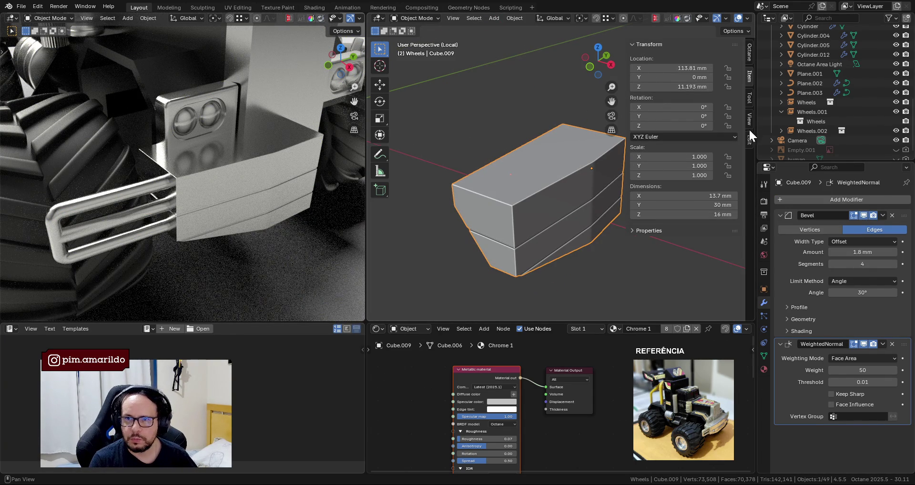
pyautogui.click(751, 138)
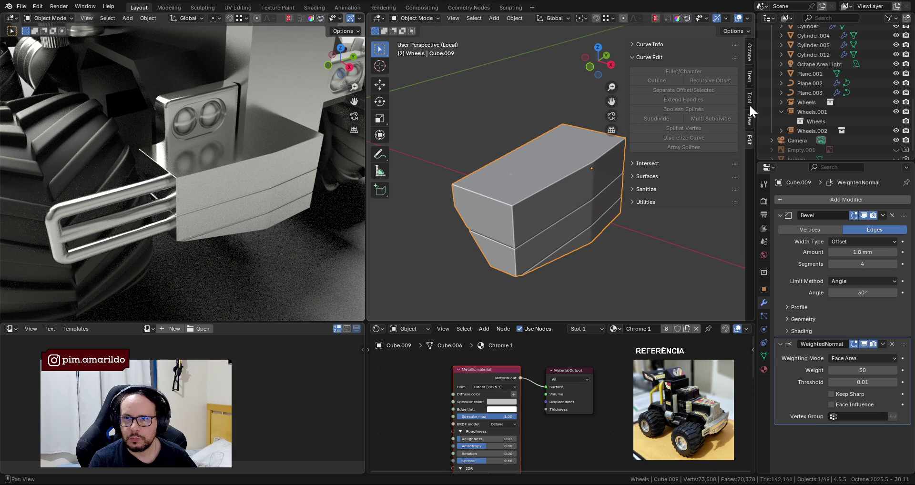
pyautogui.click(750, 79)
pyautogui.press('Tab')
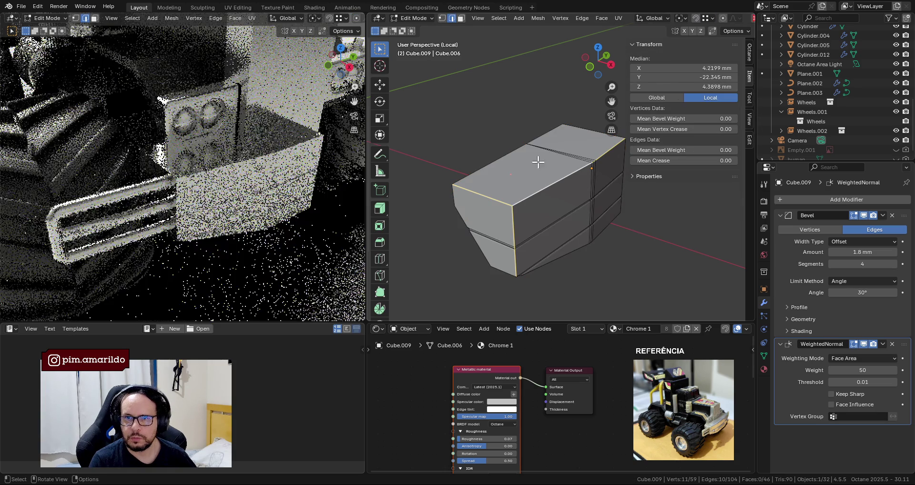
pyautogui.click(747, 137)
pyautogui.click(749, 120)
pyautogui.click(748, 98)
pyautogui.click(747, 77)
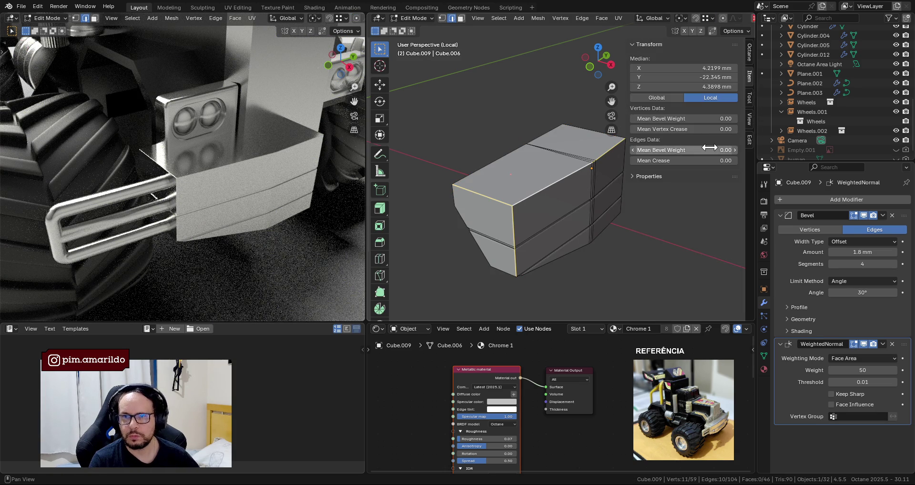
pyautogui.write('1')
pyautogui.press('Return')
pyautogui.moveTo(547, 168); pyautogui.dragTo(572, 158, button='middle')
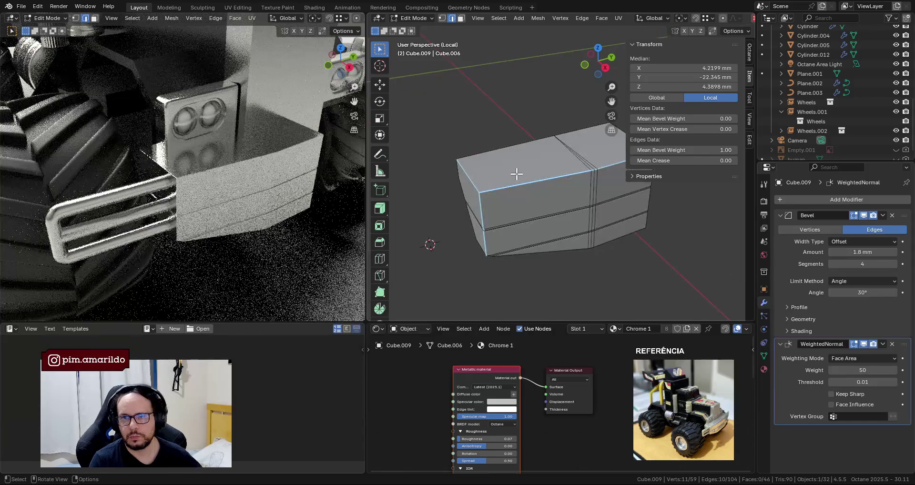
pyautogui.press('Tab')
pyautogui.click(848, 197)
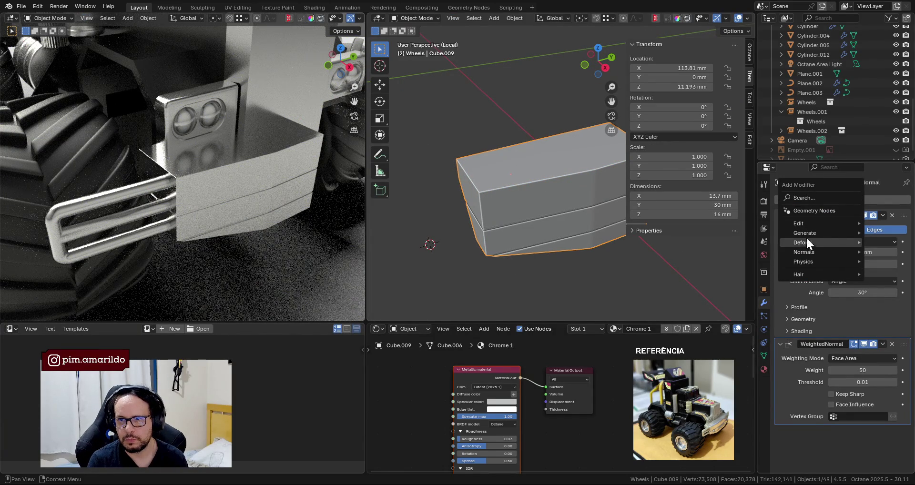
# Add a Bevel.001 modifier limited by Weight and move it above the first Bevel.
pyautogui.moveTo(805, 233)
pyautogui.click(739, 244)
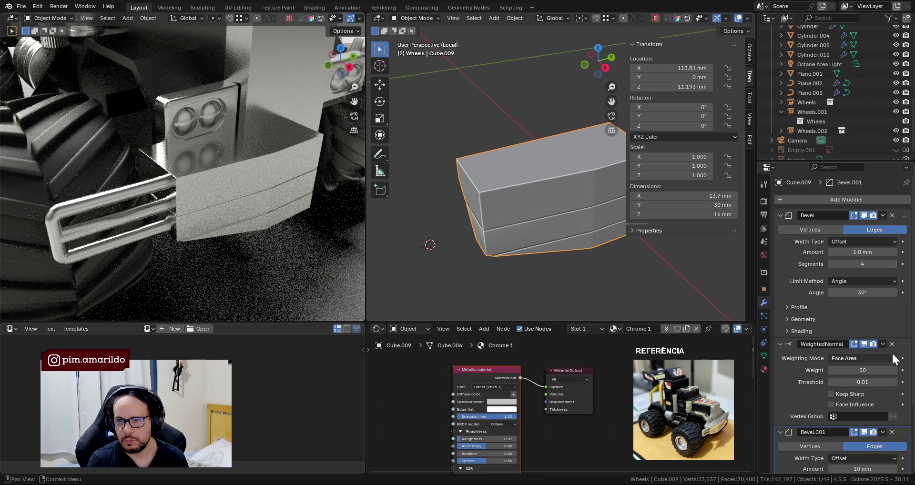
pyautogui.moveTo(904, 432)
pyautogui.mouseDown()
pyautogui.moveTo(891, 323)
pyautogui.moveTo(890, 345)
pyautogui.mouseUp()
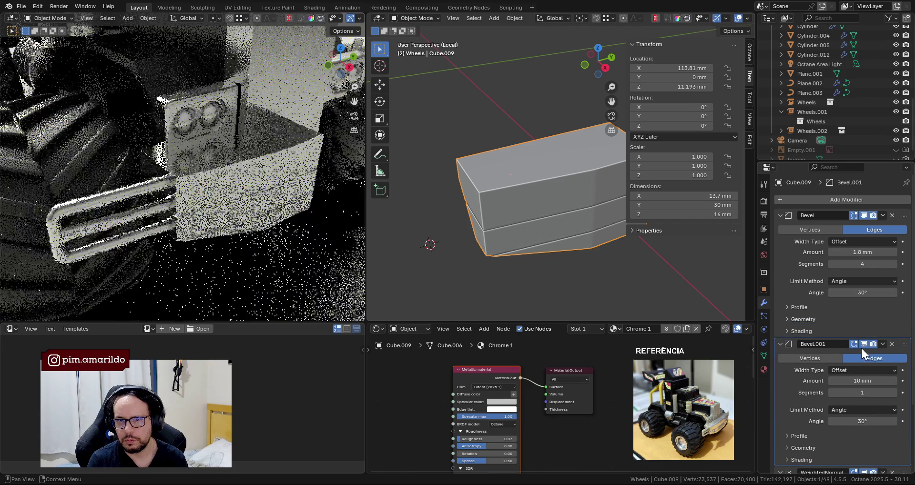
pyautogui.click(845, 410)
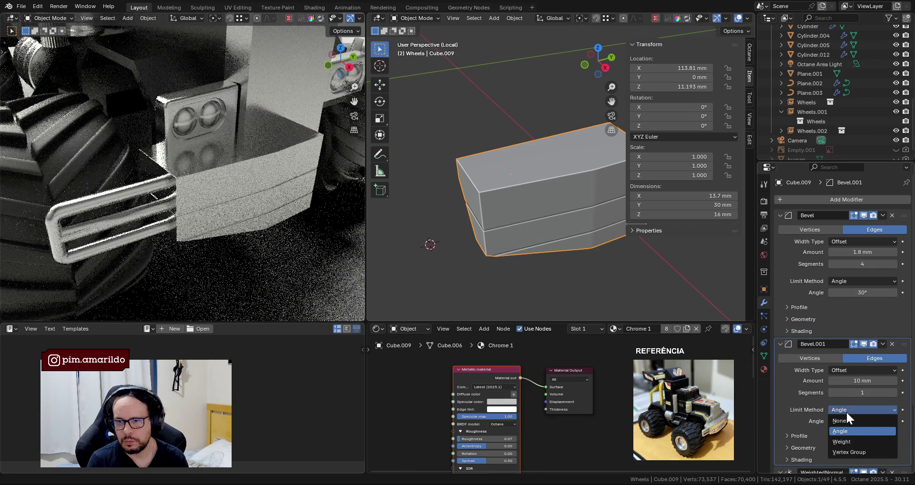
pyautogui.click(844, 443)
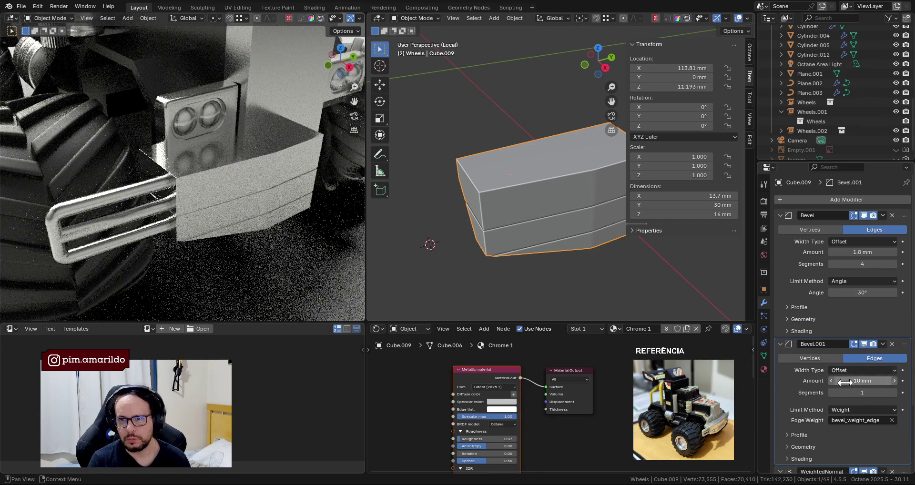
pyautogui.moveTo(567, 296); pyautogui.dragTo(552, 257, button='middle')
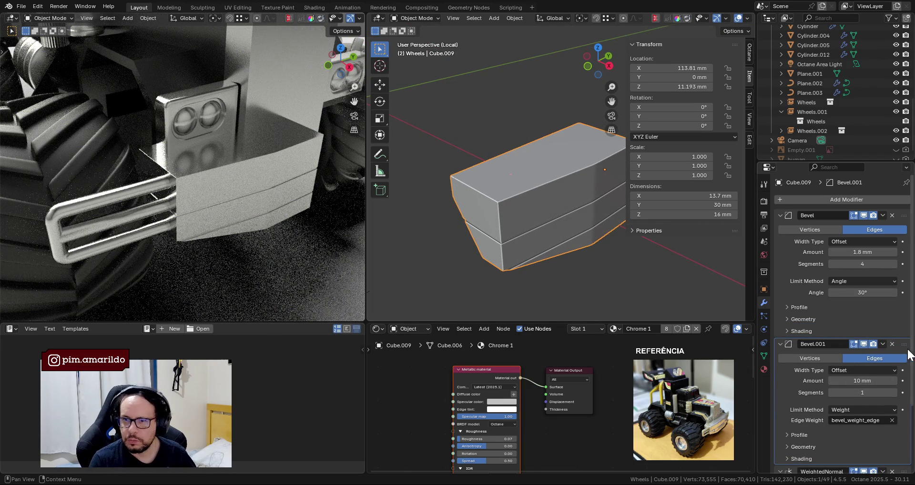
pyautogui.moveTo(904, 344); pyautogui.dragTo(886, 211)
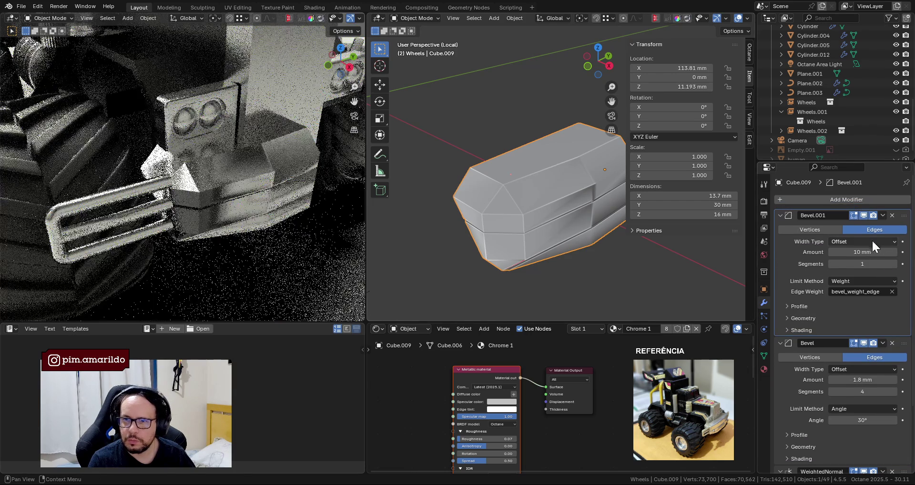
# Give Bevel.001 4 segments and a 1.8 mm amount.
pyautogui.click(867, 264)
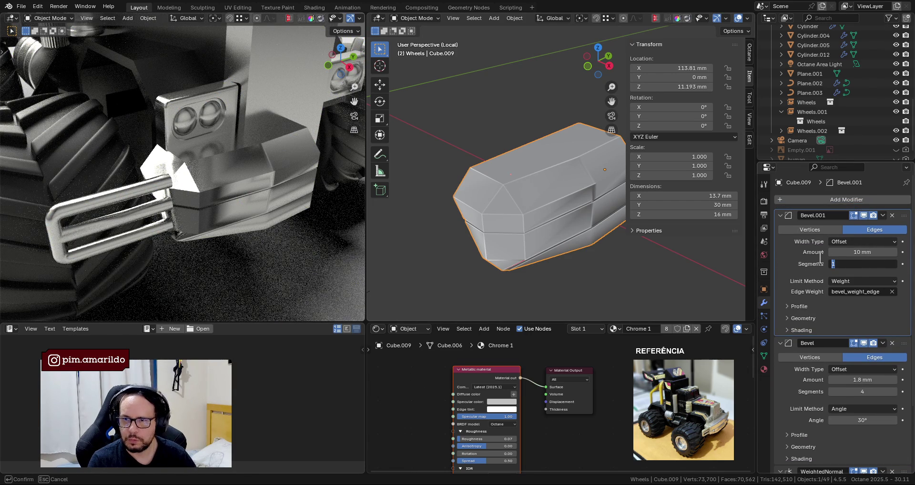
pyautogui.write('4')
pyautogui.press('Return')
pyautogui.click(848, 253)
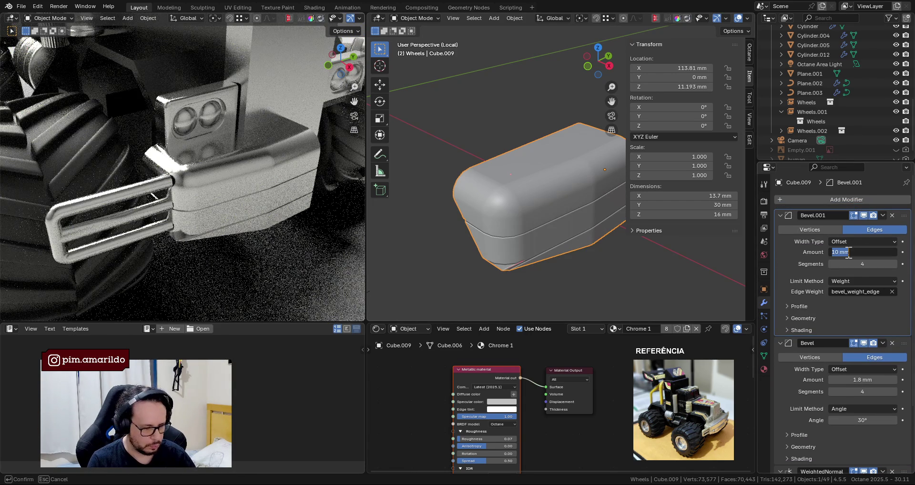
pyautogui.write('1.8')
pyautogui.press('Return')
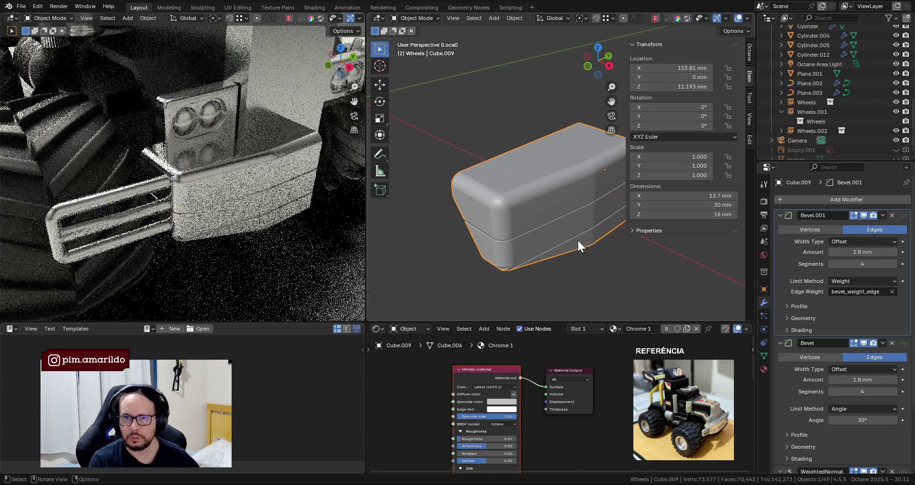
pyautogui.moveTo(283, 216)
pyautogui.mouseDown(button='middle')
pyautogui.moveTo(261, 179)
pyautogui.moveTo(195, 188)
pyautogui.moveTo(227, 196)
pyautogui.moveTo(309, 184)
pyautogui.mouseUp(button='middle')
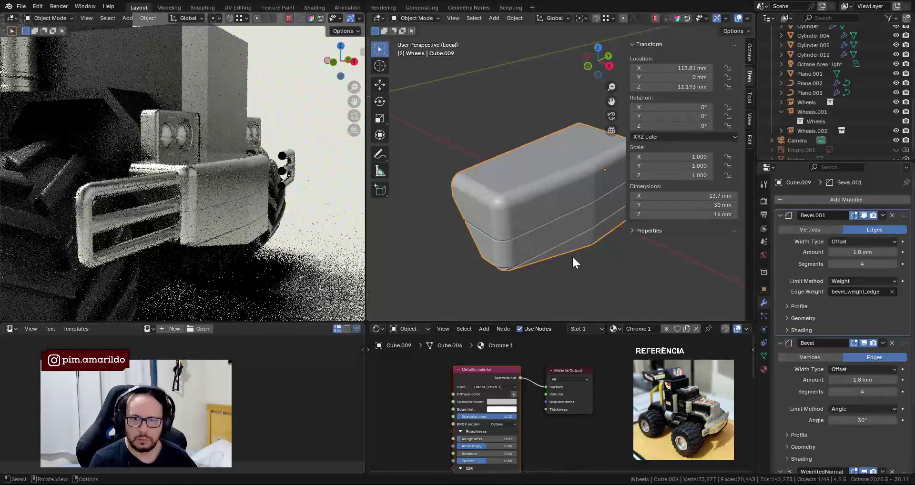
# In Edit Mode, hide both bevel modifiers in the viewport to inspect the bottom corner.
pyautogui.moveTo(567, 253); pyautogui.dragTo(574, 235, button='middle')
pyautogui.scroll(4, 574, 236)
pyautogui.scroll(3, 492, 216)
pyautogui.press('Tab')
pyautogui.moveTo(506, 183)
pyautogui.mouseDown(button='middle')
pyautogui.moveTo(513, 170)
pyautogui.moveTo(471, 177)
pyautogui.mouseUp(button='middle')
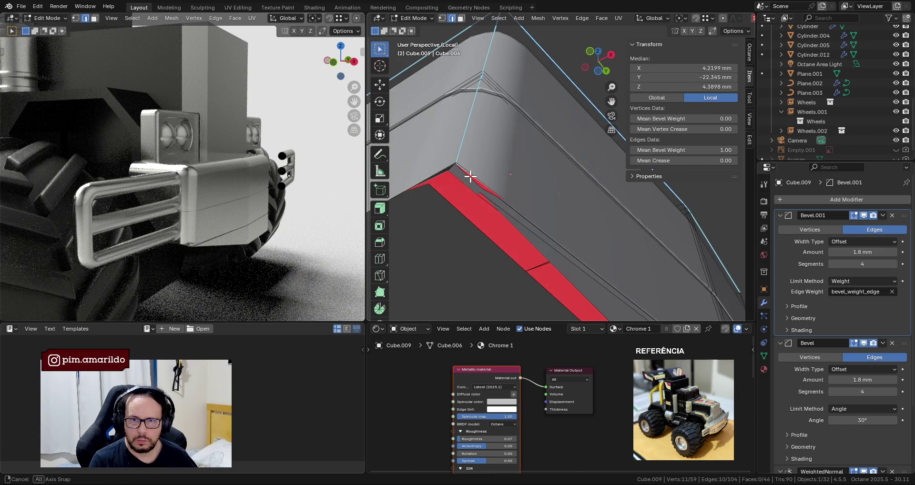
pyautogui.click(864, 216)
pyautogui.moveTo(509, 204)
pyautogui.mouseDown(button='middle')
pyautogui.moveTo(478, 190)
pyautogui.moveTo(737, 268)
pyautogui.mouseUp(button='middle')
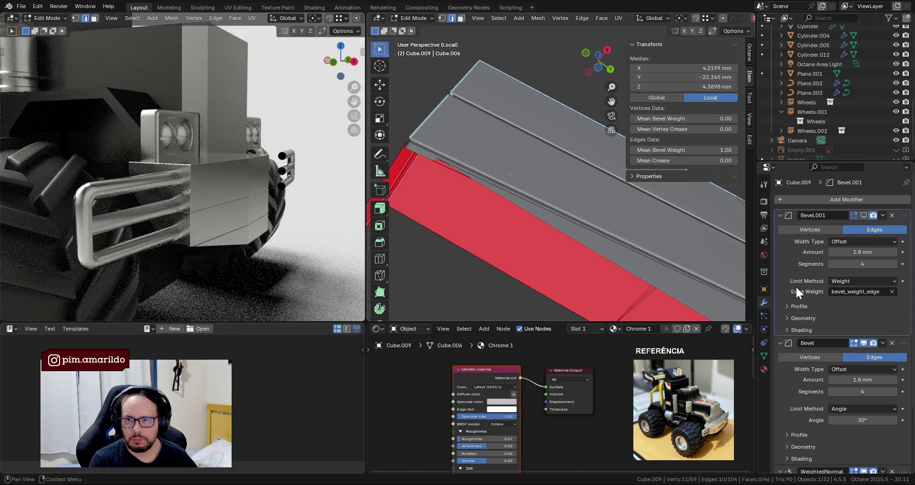
pyautogui.click(866, 340)
pyautogui.moveTo(577, 253)
pyautogui.mouseDown(button='middle')
pyautogui.moveTo(509, 219)
pyautogui.moveTo(511, 230)
pyautogui.mouseUp(button='middle')
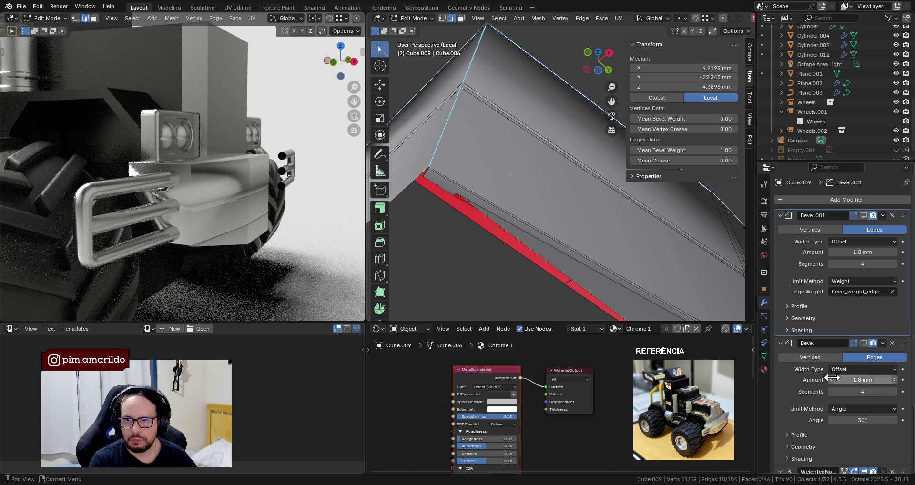
pyautogui.click(780, 343)
pyautogui.click(865, 356)
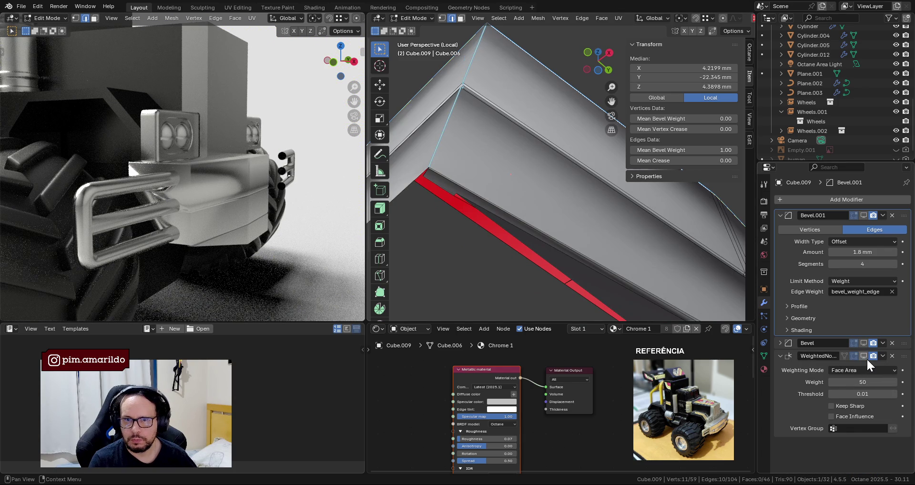
pyautogui.click(867, 359)
pyautogui.moveTo(524, 267); pyautogui.dragTo(456, 296, button='middle')
# Shade Cube.009 flat in Object Mode.
pyautogui.press('Tab')
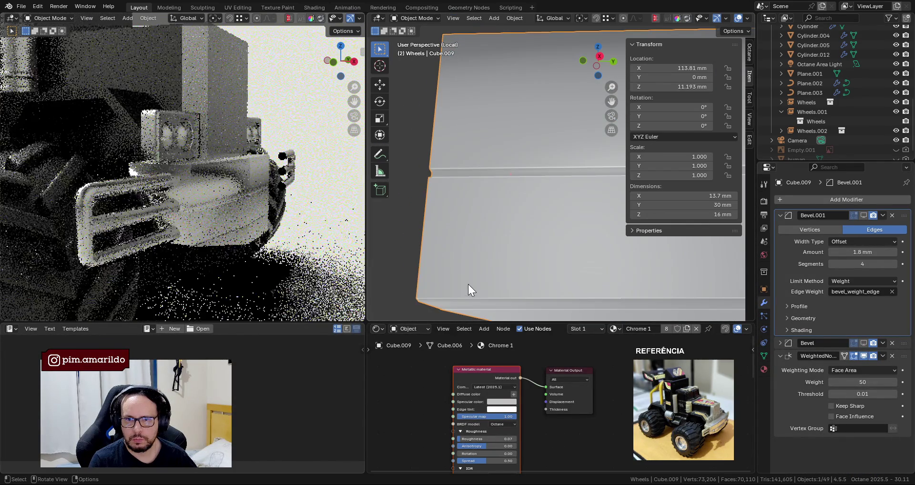
pyautogui.rightClick(455, 279)
pyautogui.click(440, 297)
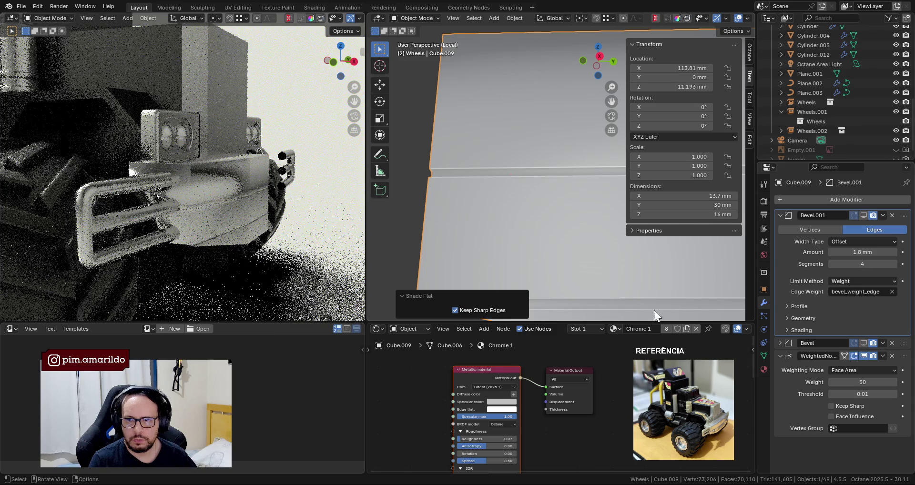
pyautogui.moveTo(671, 299)
pyautogui.mouseDown(button='middle')
pyautogui.moveTo(485, 248)
pyautogui.moveTo(509, 227)
pyautogui.moveTo(543, 225)
pyautogui.mouseUp(button='middle')
# Give the bottom corner edge a bevel weight of 1 and re-show the first Bevel.
pyautogui.press('Tab')
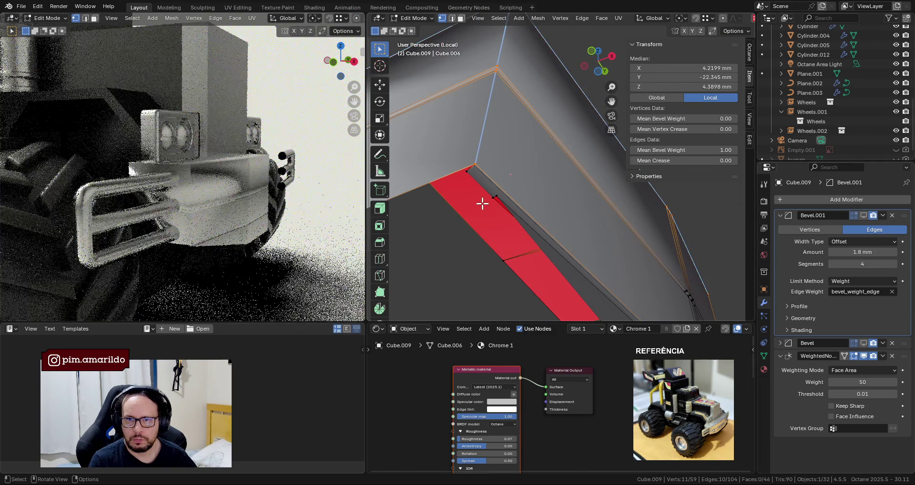
pyautogui.press('1')
pyautogui.click(486, 204)
pyautogui.moveTo(565, 198)
pyautogui.mouseDown(button='middle')
pyautogui.moveTo(482, 284)
pyautogui.moveTo(504, 228)
pyautogui.moveTo(547, 218)
pyautogui.moveTo(564, 238)
pyautogui.moveTo(576, 238)
pyautogui.moveTo(585, 198)
pyautogui.moveTo(482, 178)
pyautogui.moveTo(464, 188)
pyautogui.moveTo(434, 139)
pyautogui.mouseUp(button='middle')
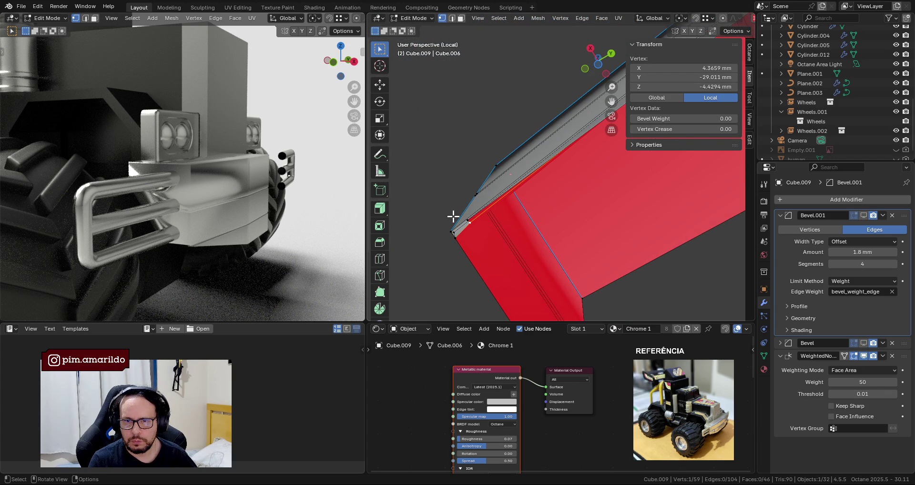
pyautogui.click(456, 231)
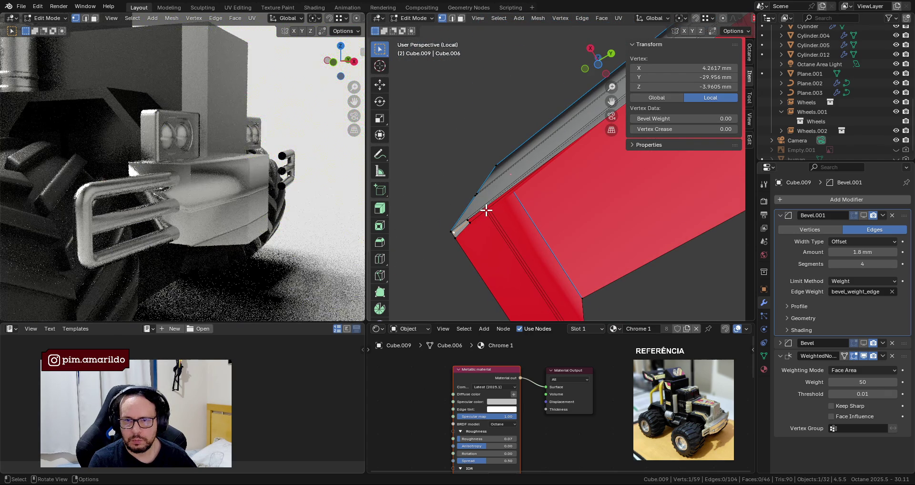
pyautogui.moveTo(447, 232)
pyautogui.mouseDown(button='middle')
pyautogui.moveTo(591, 235)
pyautogui.moveTo(538, 186)
pyautogui.mouseUp(button='middle')
pyautogui.press('2')
pyautogui.click(546, 168)
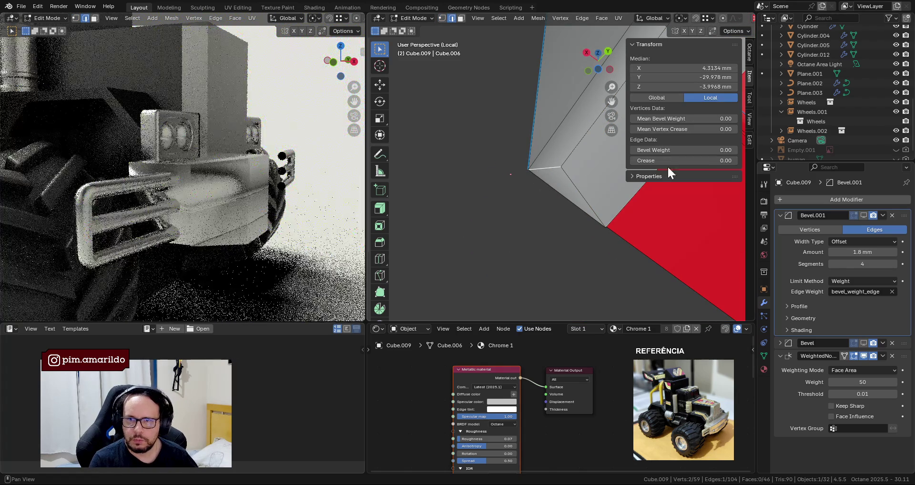
pyautogui.press('Return')
pyautogui.moveTo(526, 183)
pyautogui.mouseDown(button='middle')
pyautogui.moveTo(547, 212)
pyautogui.moveTo(856, 286)
pyautogui.mouseUp(button='middle')
pyautogui.press('Tab')
pyautogui.click(864, 341)
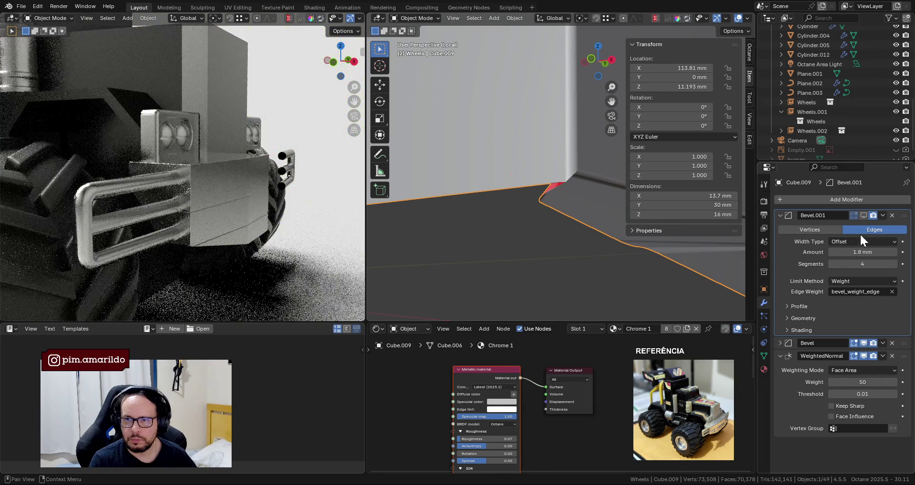
# Inspect the block's weighted edges, keeping Bevel.001's width at 1.8 mm.
pyautogui.moveTo(539, 227)
pyautogui.mouseDown(button='middle')
pyautogui.moveTo(572, 205)
pyautogui.moveTo(490, 225)
pyautogui.moveTo(471, 239)
pyautogui.moveTo(436, 176)
pyautogui.moveTo(473, 172)
pyautogui.moveTo(590, 204)
pyautogui.moveTo(576, 202)
pyautogui.moveTo(553, 250)
pyautogui.moveTo(560, 255)
pyautogui.moveTo(529, 251)
pyautogui.moveTo(527, 194)
pyautogui.moveTo(551, 181)
pyautogui.mouseUp(button='middle')
pyautogui.scroll(-3, 529, 251)
pyautogui.scroll(1, 550, 176)
pyautogui.scroll(2, 550, 185)
pyautogui.scroll(2, 561, 190)
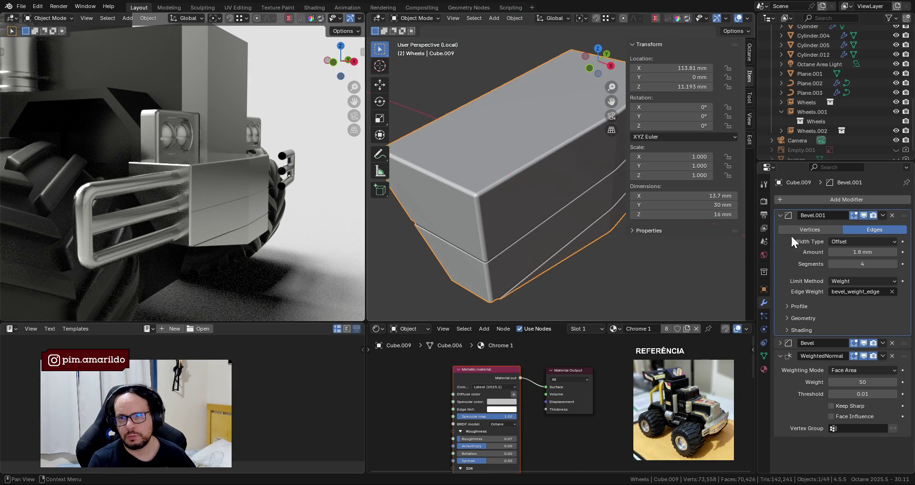
pyautogui.press('Tab')
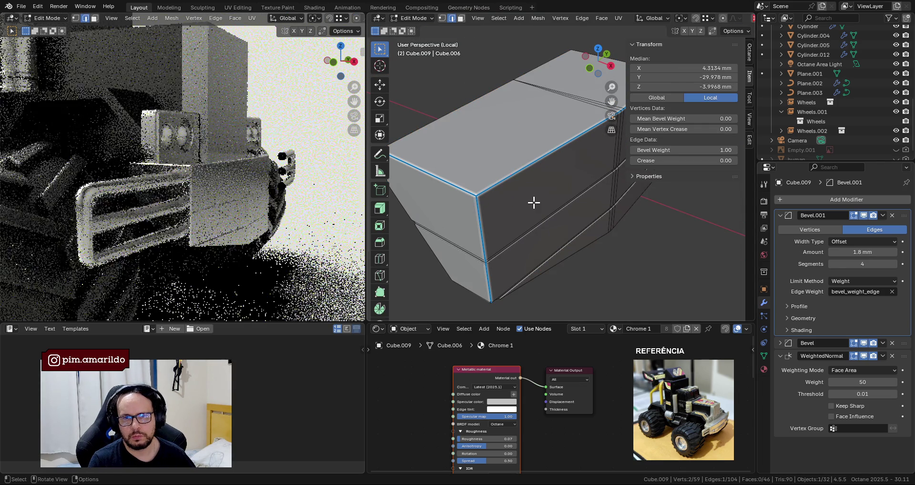
pyautogui.press('Tab')
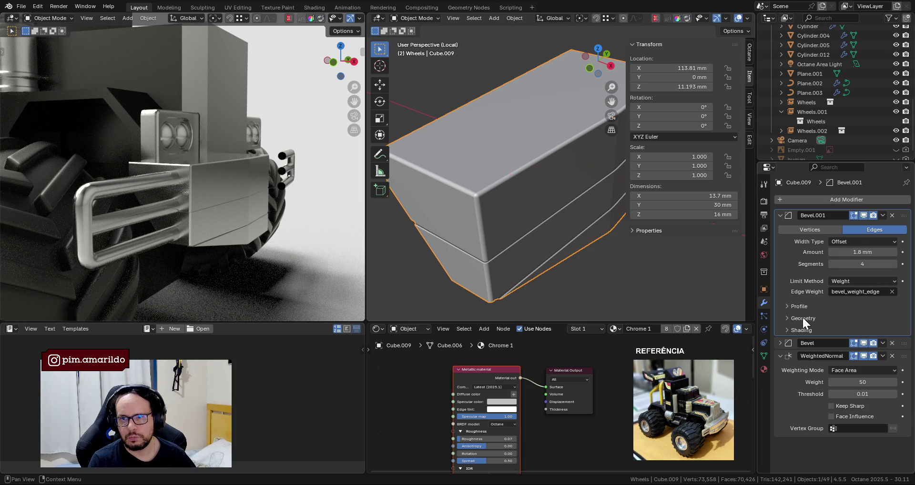
pyautogui.click(849, 252)
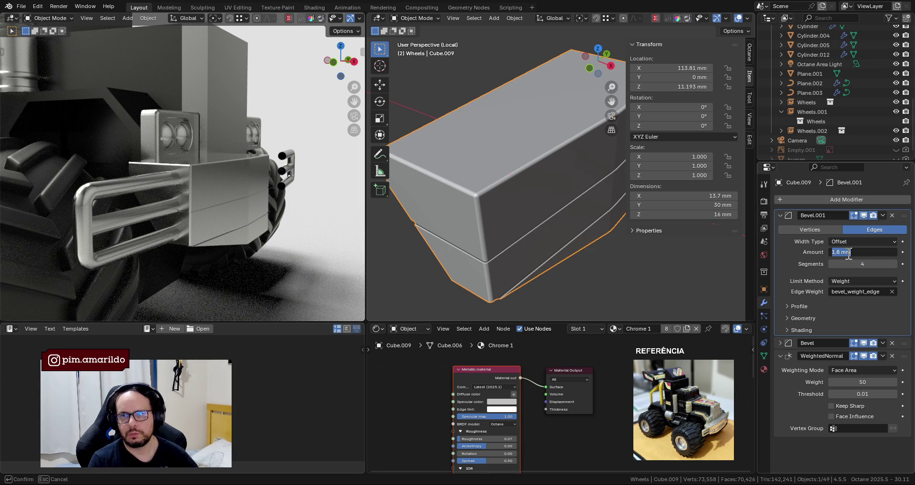
pyautogui.hotkey('ctrl', 'z')
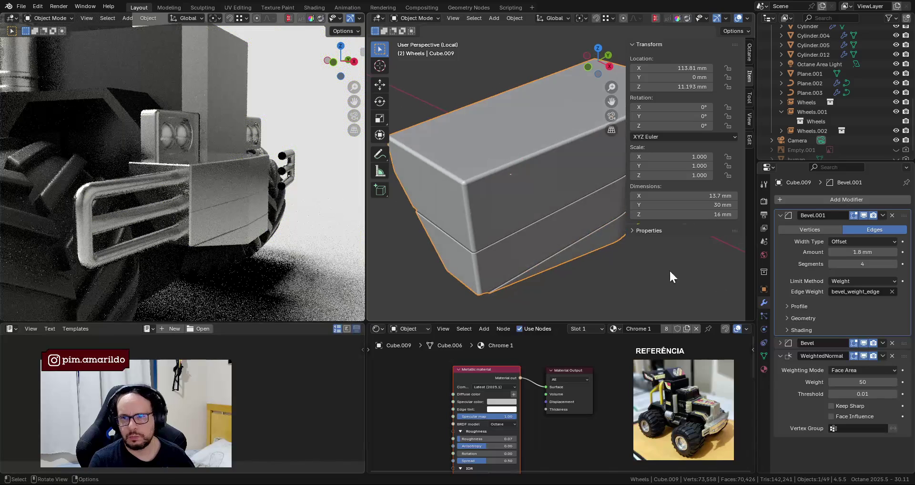
# Expand Bevel.001's Geometry settings and uncheck Clamp Overlap.
pyautogui.click(786, 328)
pyautogui.click(785, 328)
pyautogui.click(787, 315)
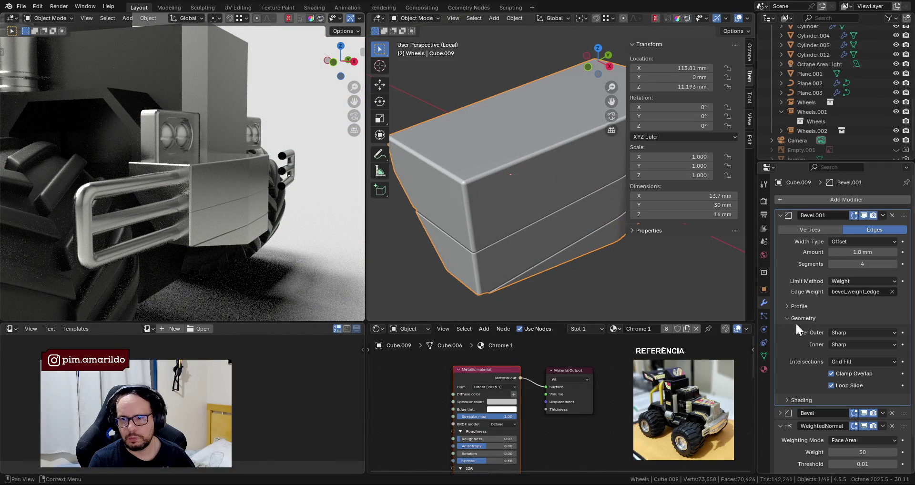
pyautogui.click(832, 374)
pyautogui.moveTo(562, 291)
pyautogui.mouseDown(button='middle')
pyautogui.moveTo(494, 198)
pyautogui.moveTo(520, 210)
pyautogui.mouseUp(button='middle')
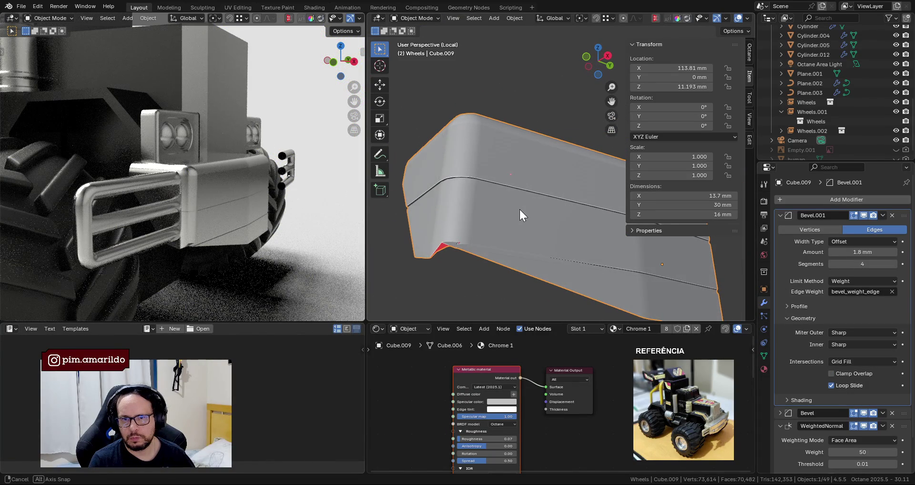
# Hide Bevel.001 and give the vertical corner edge an initial bevel weight of 0.10.
pyautogui.click(864, 215)
pyautogui.moveTo(571, 260)
pyautogui.mouseDown(button='middle')
pyautogui.moveTo(541, 233)
pyautogui.moveTo(500, 241)
pyautogui.moveTo(510, 245)
pyautogui.mouseUp(button='middle')
pyautogui.scroll(3, 541, 233)
pyautogui.press('Tab')
pyautogui.moveTo(437, 211)
pyautogui.mouseDown(button='middle')
pyautogui.moveTo(429, 193)
pyautogui.moveTo(557, 239)
pyautogui.moveTo(471, 200)
pyautogui.moveTo(472, 190)
pyautogui.moveTo(554, 200)
pyautogui.moveTo(494, 214)
pyautogui.moveTo(651, 299)
pyautogui.mouseUp(button='middle')
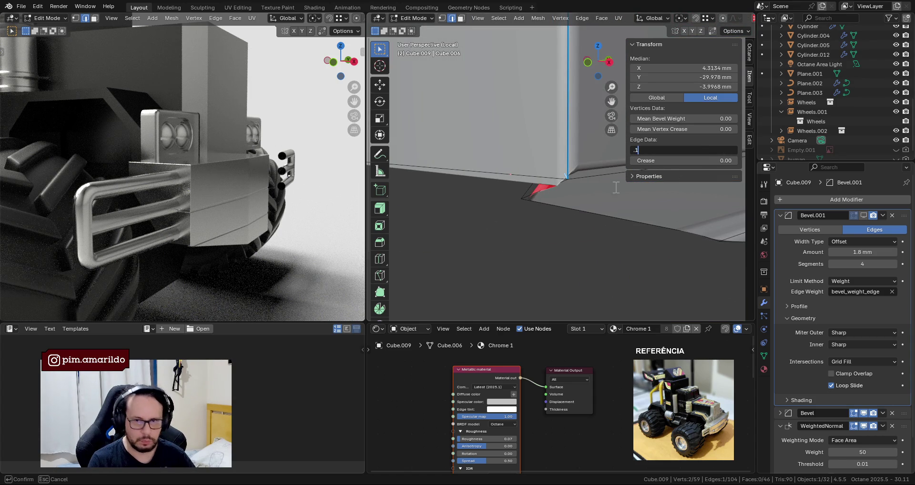
pyautogui.press('Return')
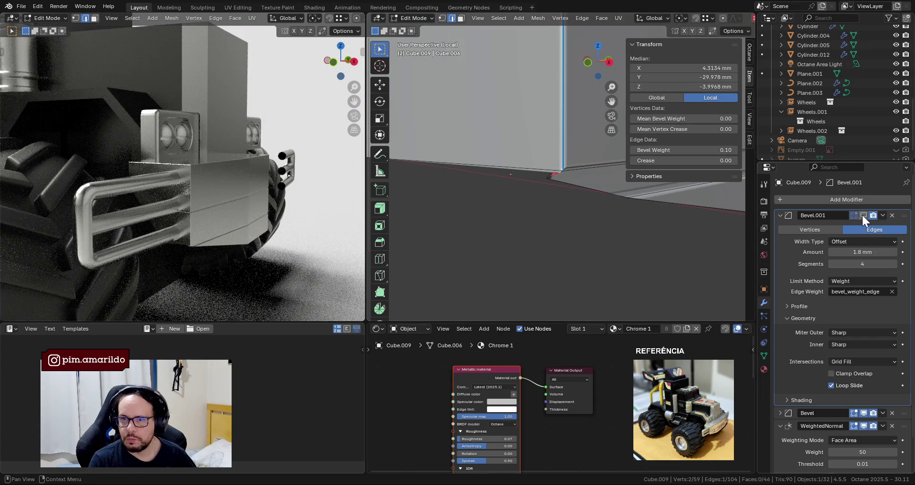
# Re-show Bevel.001 and raise the corner edge's bevel weight to 1.00.
pyautogui.click(861, 216)
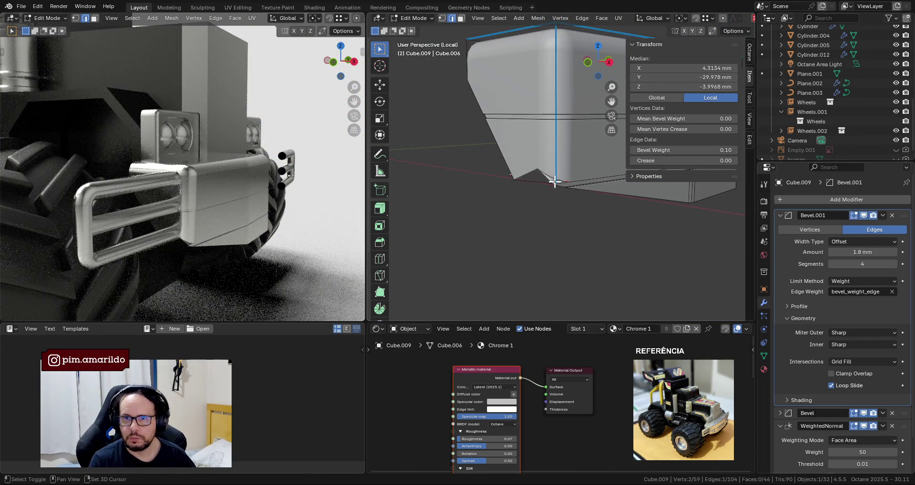
pyautogui.scroll(1, 554, 197)
pyautogui.scroll(1, 606, 199)
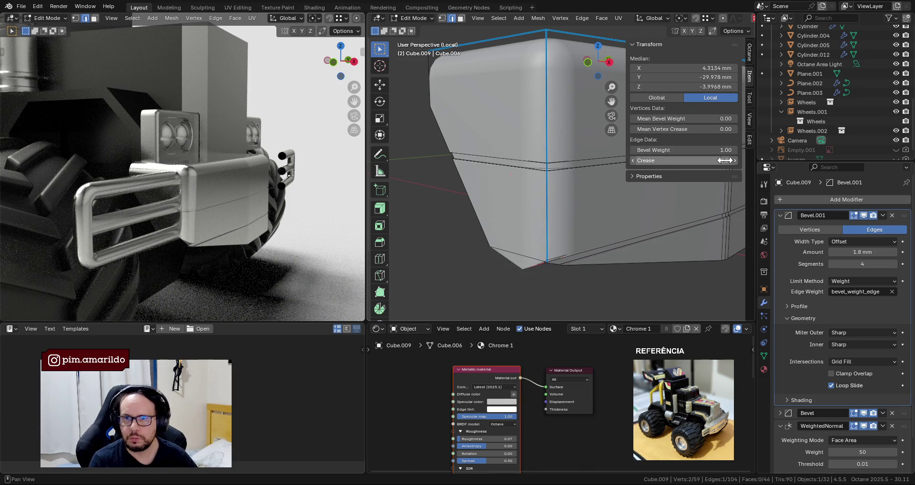
pyautogui.click(718, 121)
pyautogui.write('1')
pyautogui.press('Return')
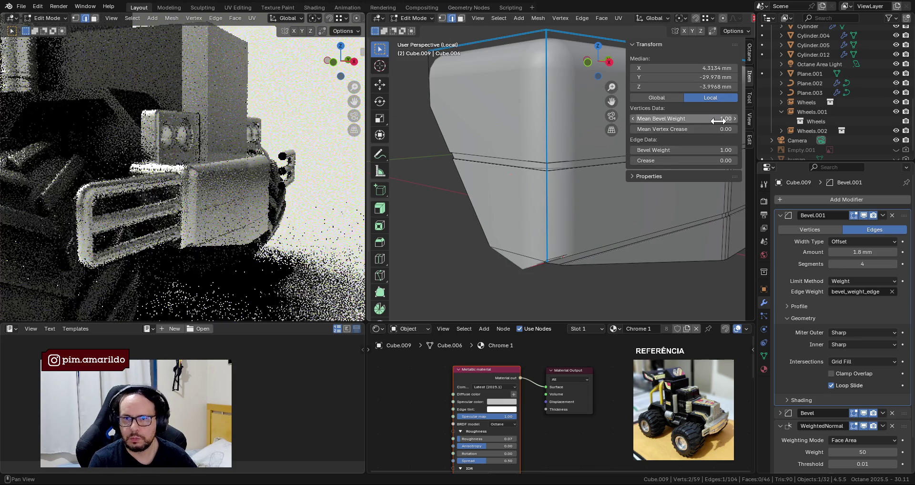
pyautogui.moveTo(506, 137); pyautogui.dragTo(584, 200, button='middle')
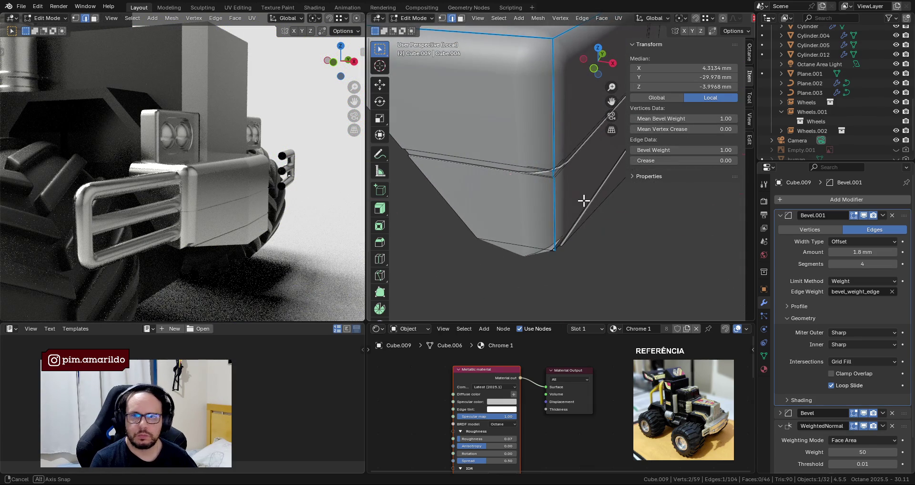
pyautogui.press('Tab')
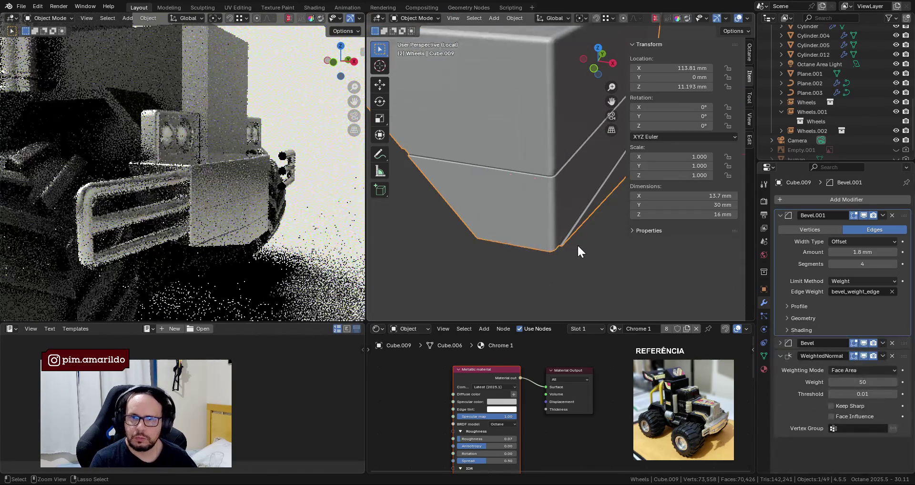
pyautogui.moveTo(578, 247); pyautogui.dragTo(563, 211, button='middle')
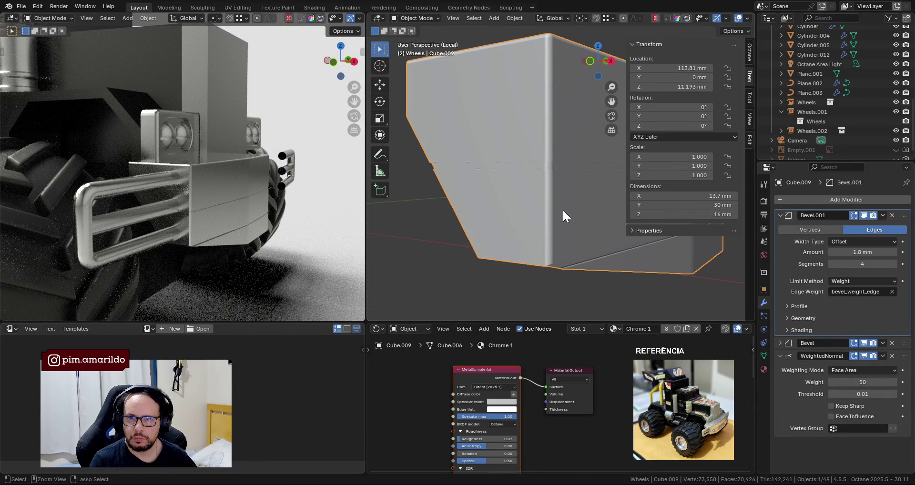
pyautogui.press('Tab')
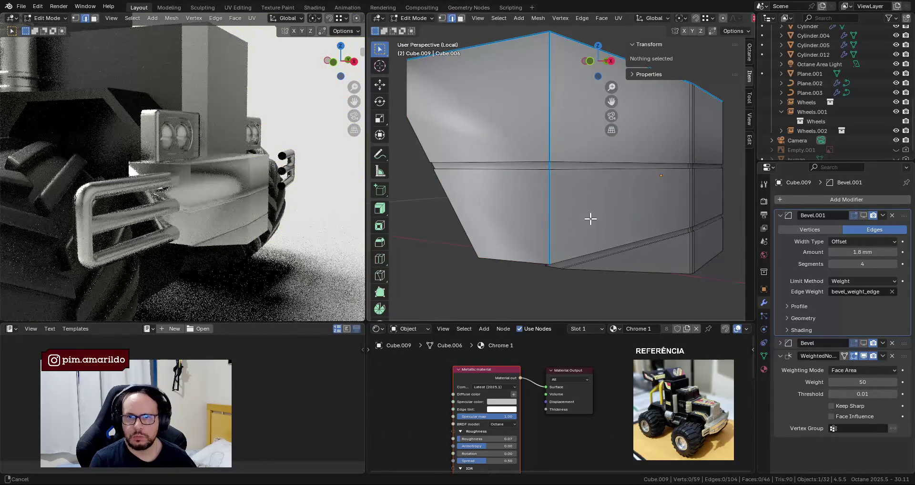
# Select a single vertex of the block, then return to Object Mode.
pyautogui.moveTo(591, 218); pyautogui.dragTo(551, 245, button='middle')
pyautogui.press('1')
pyautogui.click(548, 243)
pyautogui.press('Tab')
pyautogui.press('Tab')
pyautogui.press('Tab')
pyautogui.moveTo(546, 168)
pyautogui.mouseDown(button='middle')
pyautogui.moveTo(525, 236)
pyautogui.moveTo(508, 212)
pyautogui.mouseUp(button='middle')
# Undo and redo until Cube.009 has only its Bevel and WeightedNormal modifiers.
pyautogui.hotkey('ctrl', 'z')
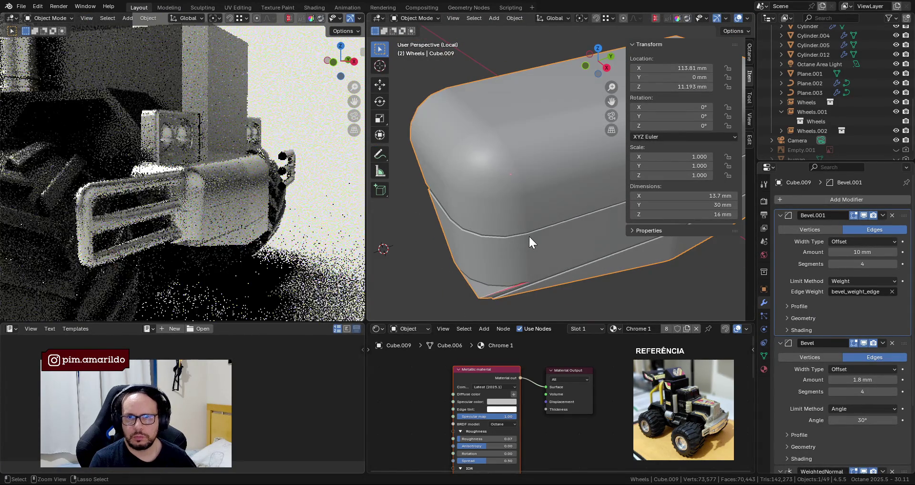
pyautogui.hotkey('ctrl', 'z')
pyautogui.hotkey('ctrl', 'z')
pyautogui.hotkey('ctrl', 'z')
pyautogui.hotkey('ctrl', 'z')
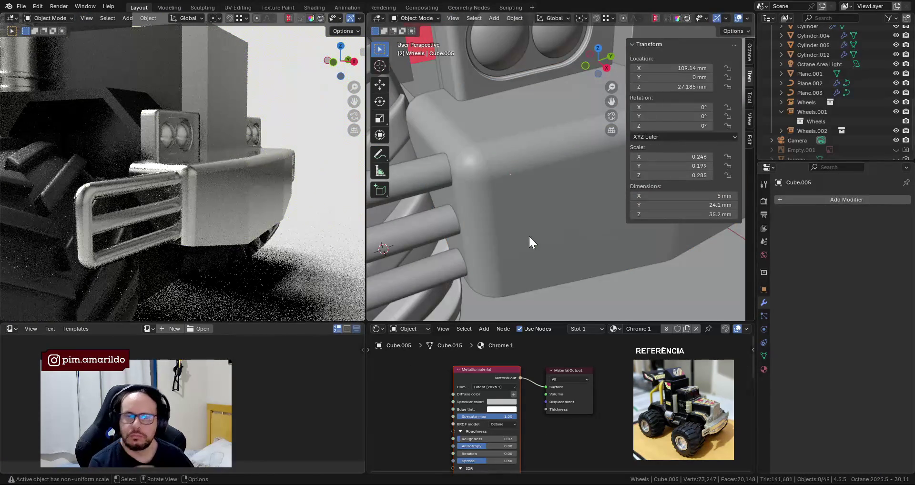
pyautogui.moveTo(528, 236); pyautogui.dragTo(496, 223, button='middle')
pyautogui.hotkey('ctrl', 'shift', 'z')
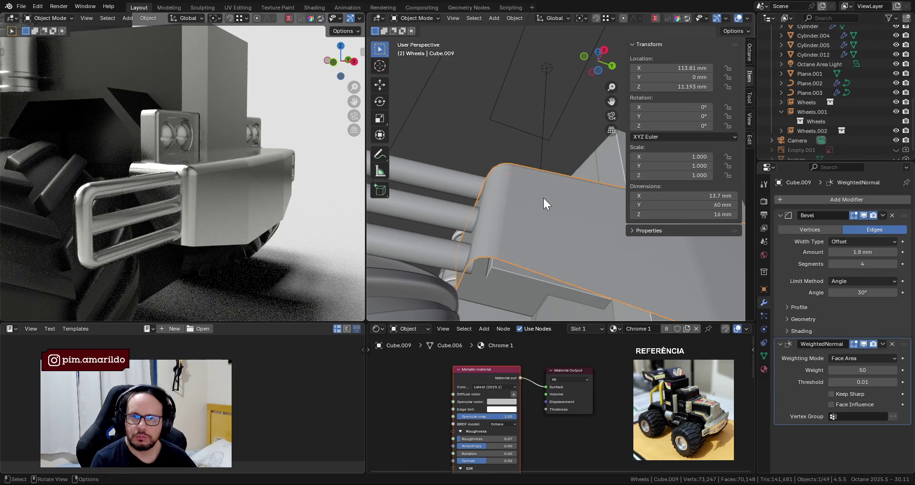
pyautogui.hotkey('ctrl', 'shift', 'z')
pyautogui.moveTo(579, 272); pyautogui.dragTo(582, 285, button='middle')
pyautogui.hotkey('ctrl', 'shift', 'z')
pyautogui.moveTo(554, 201)
pyautogui.mouseDown(button='middle')
pyautogui.moveTo(551, 173)
pyautogui.moveTo(541, 218)
pyautogui.mouseUp(button='middle')
pyautogui.hotkey('ctrl', 'z')
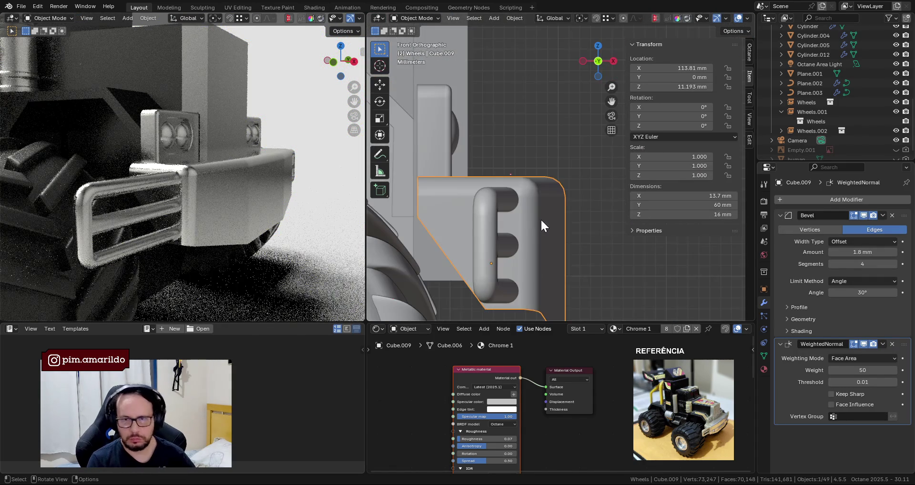
pyautogui.moveTo(598, 227)
pyautogui.mouseDown(button='middle')
pyautogui.moveTo(525, 241)
pyautogui.moveTo(557, 208)
pyautogui.moveTo(512, 218)
pyautogui.moveTo(529, 247)
pyautogui.moveTo(488, 254)
pyautogui.mouseUp(button='middle')
# Save the project, then try a horizontal loop cut across the block and undo it.
pyautogui.hotkey('ctrl', 's')
pyautogui.press('Tab')
pyautogui.scroll(-3, 518, 253)
pyautogui.hotkey('ctrl', 'r')
pyautogui.click(549, 210)
pyautogui.rightClick(549, 211)
pyautogui.moveTo(550, 210); pyautogui.dragTo(551, 199, button='middle')
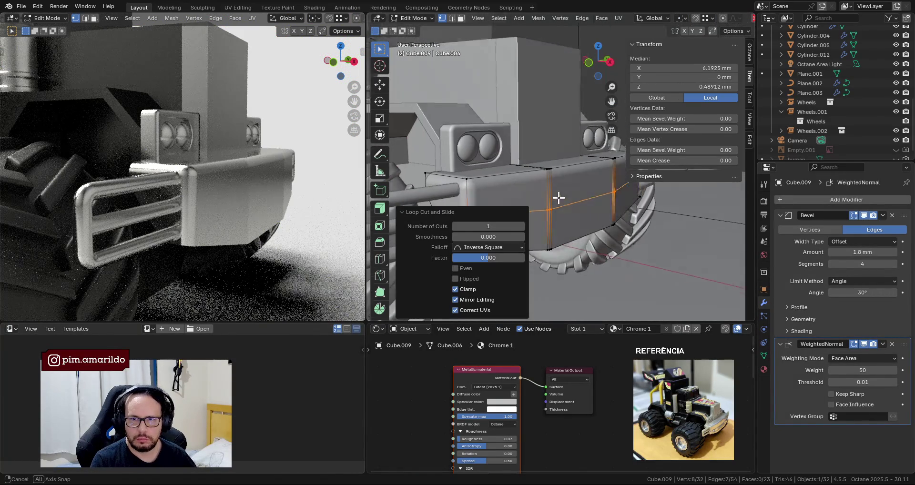
pyautogui.hotkey('ctrl', 'z')
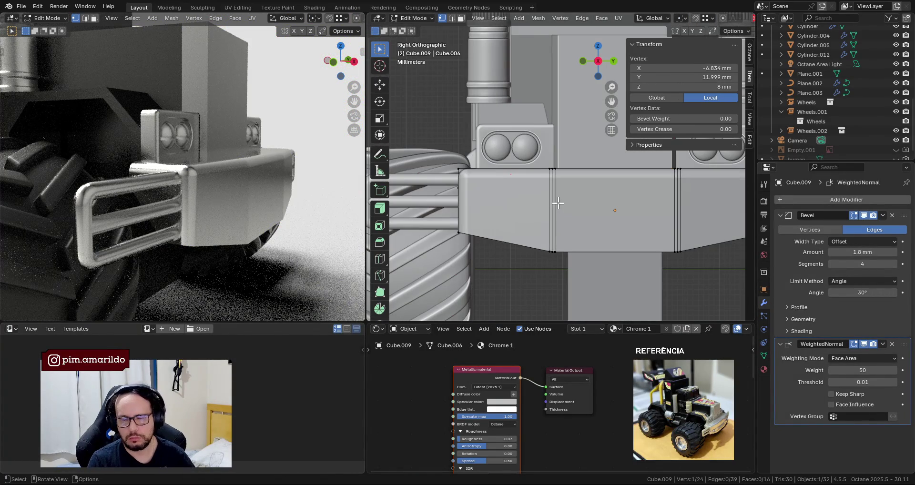
pyautogui.press('Tab')
# Isolate Cube.009 in local view and view it straight from the back.
pyautogui.press('KP_1')
pyautogui.press('KP_3')
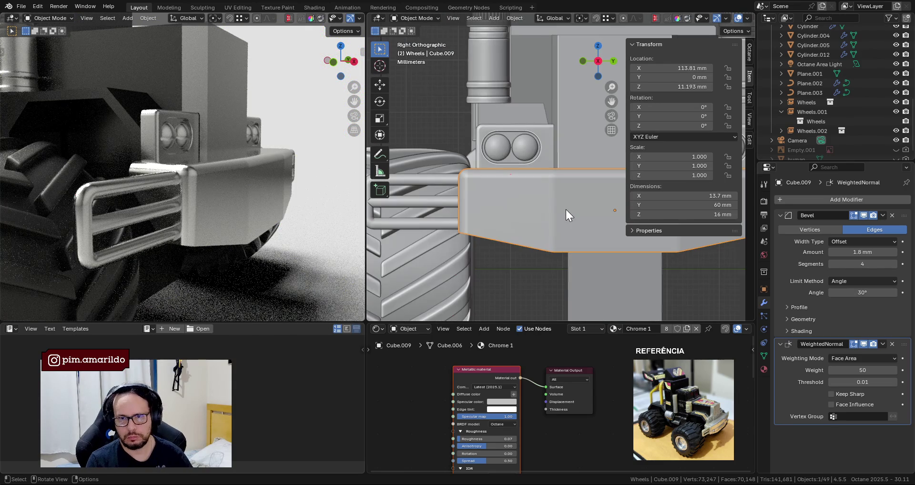
pyautogui.press('ctrl+KP_3')
pyautogui.press('KP_Divide')
pyautogui.scroll(-3, 565, 210)
pyautogui.press('ctrl+KP_1')
pyautogui.scroll(2, 564, 220)
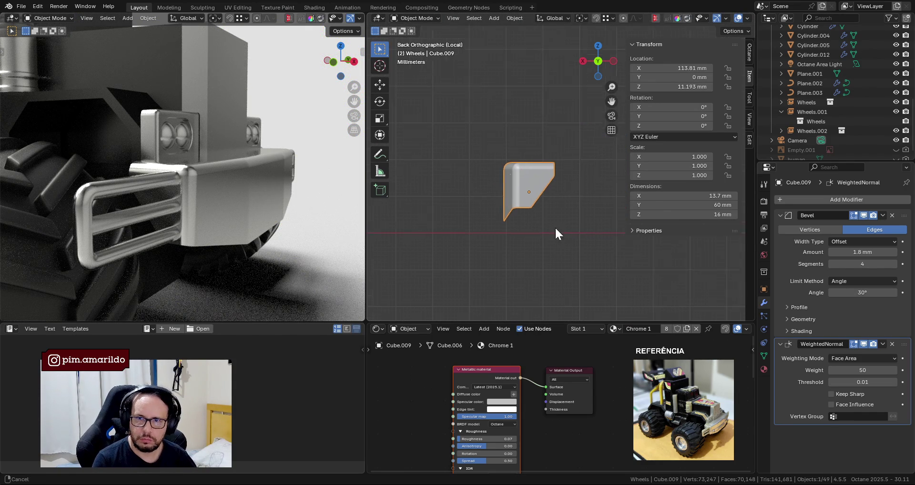
# Knife two horizontal cuts across the middle of the block, with X-ray on in Edit Mode.
pyautogui.scroll(3, 537, 235)
pyautogui.press('Tab')
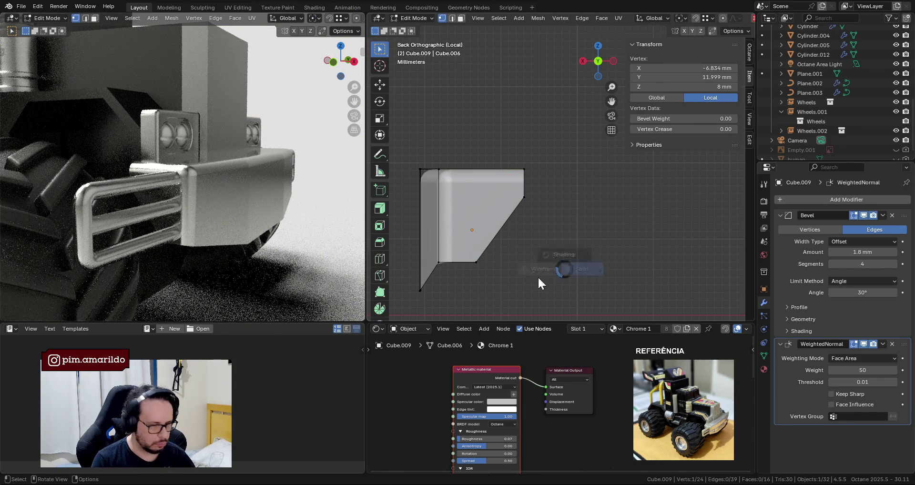
pyautogui.hotkey('shift', 'z')
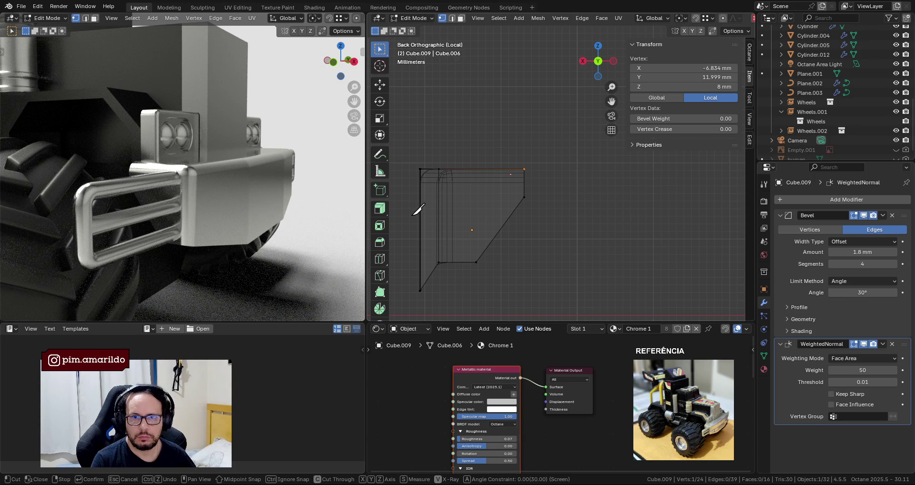
pyautogui.press('Return')
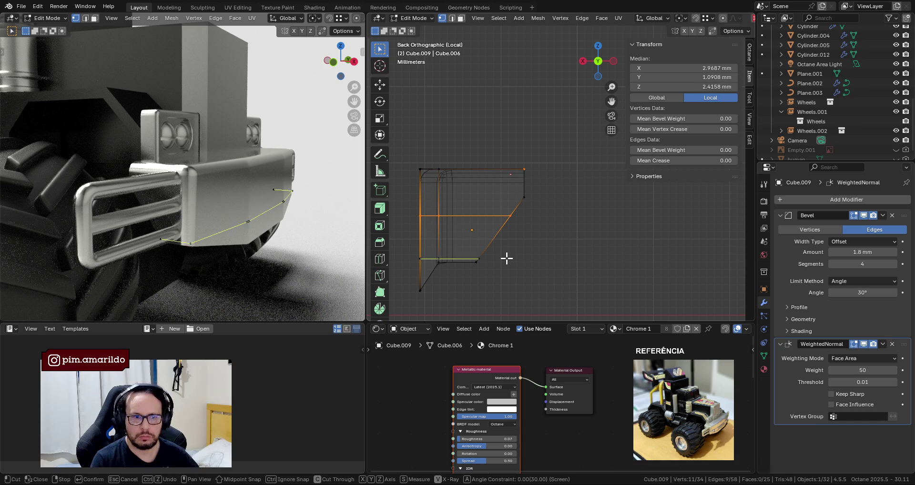
pyautogui.press('Return')
# Switch to edge select and select the first new horizontal edge loop.
pyautogui.moveTo(506, 261); pyautogui.dragTo(713, 259, button='middle')
pyautogui.scroll(-5, 610, 255)
pyautogui.press('2')
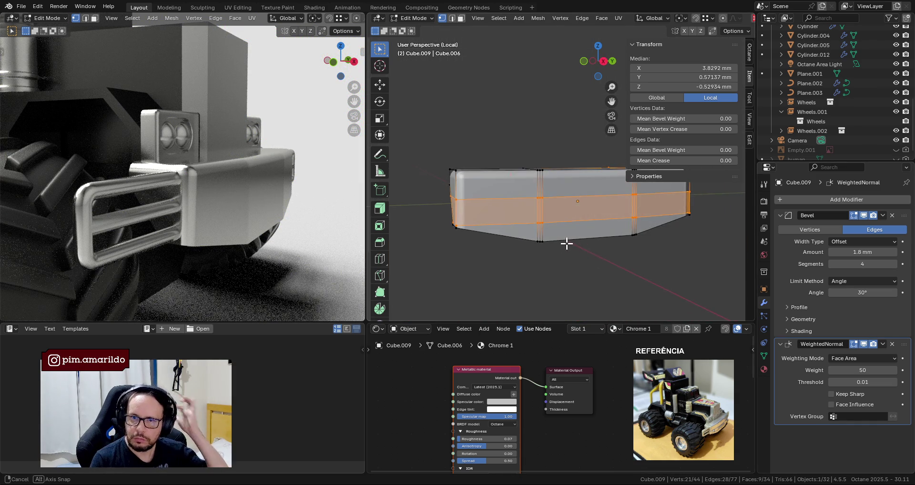
pyautogui.scroll(3, 557, 245)
pyautogui.keyDown('alt'); pyautogui.click(560, 217); pyautogui.keyUp('alt')
pyautogui.moveTo(559, 217)
pyautogui.mouseDown(button='middle')
pyautogui.moveTo(567, 245)
pyautogui.moveTo(543, 235)
pyautogui.mouseUp(button='middle')
# Select both horizontal edge loops and bevel them to 0.144 mm.
pyautogui.keyDown('alt'); pyautogui.keyDown('shift'); pyautogui.click(521, 241); pyautogui.keyUp('shift'); pyautogui.keyUp('alt')
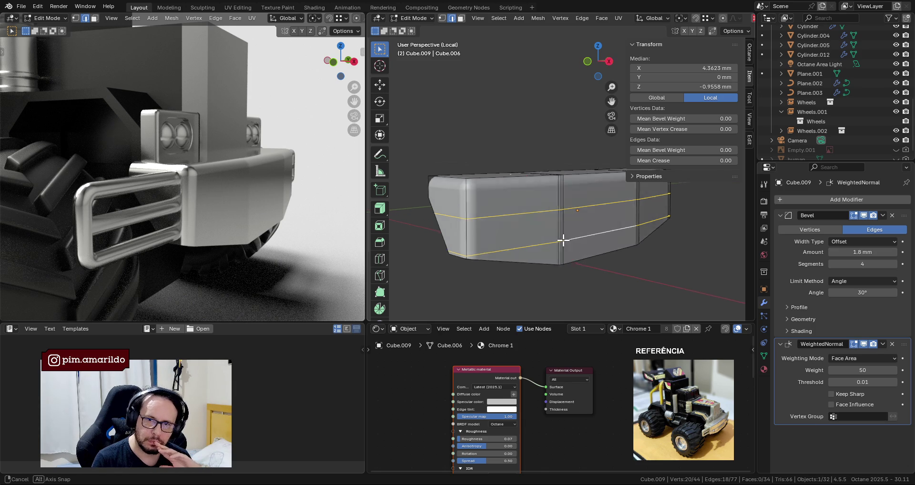
pyautogui.scroll(2, 556, 236)
pyautogui.hotkey('ctrl', 'b')
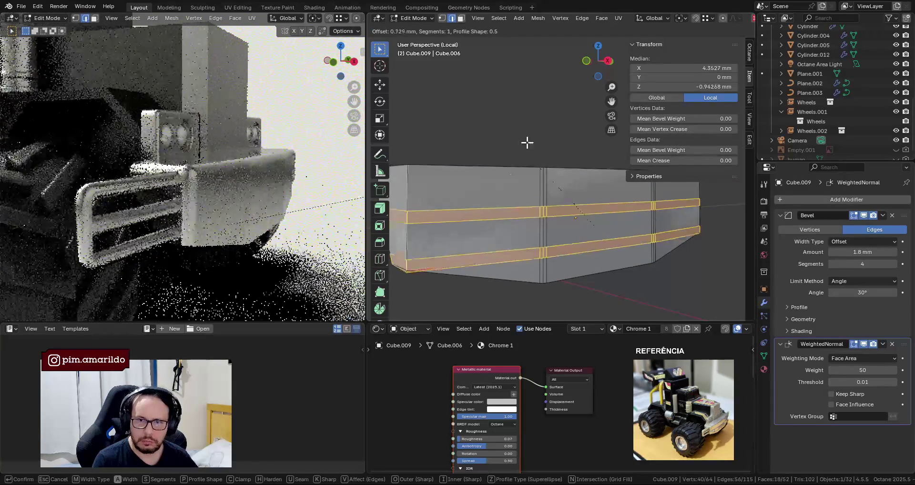
pyautogui.press('Escape')
pyautogui.hotkey('ctrl', 'b')
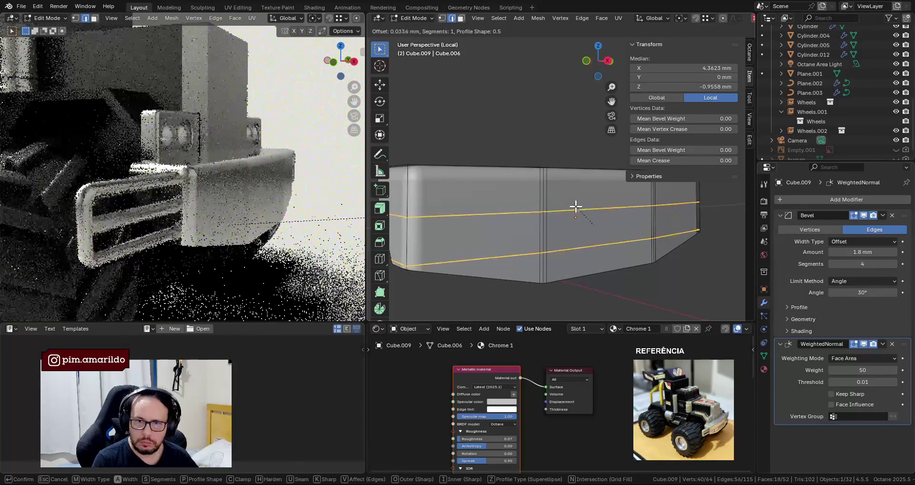
pyautogui.click(573, 199)
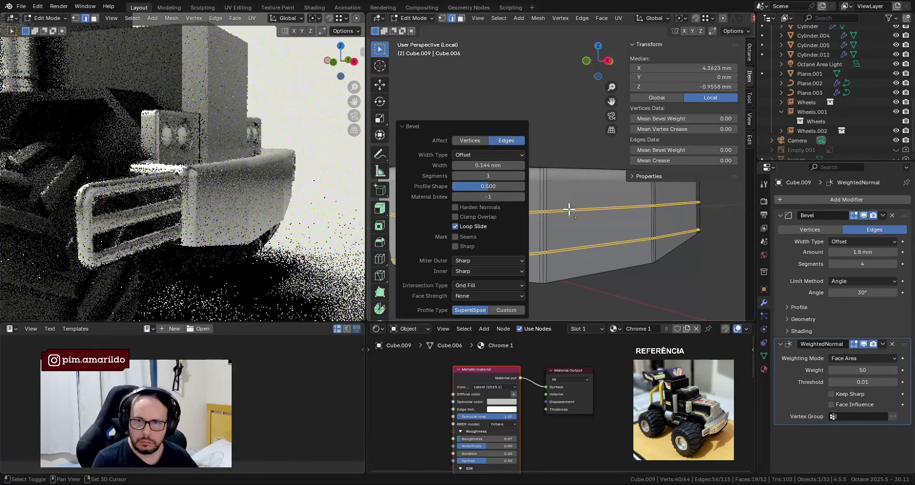
# Shrink the new bevelled strips inward into grooves and return to object mode.
pyautogui.moveTo(567, 226)
pyautogui.mouseDown(button='middle')
pyautogui.moveTo(575, 226)
pyautogui.moveTo(550, 201)
pyautogui.mouseUp(button='middle')
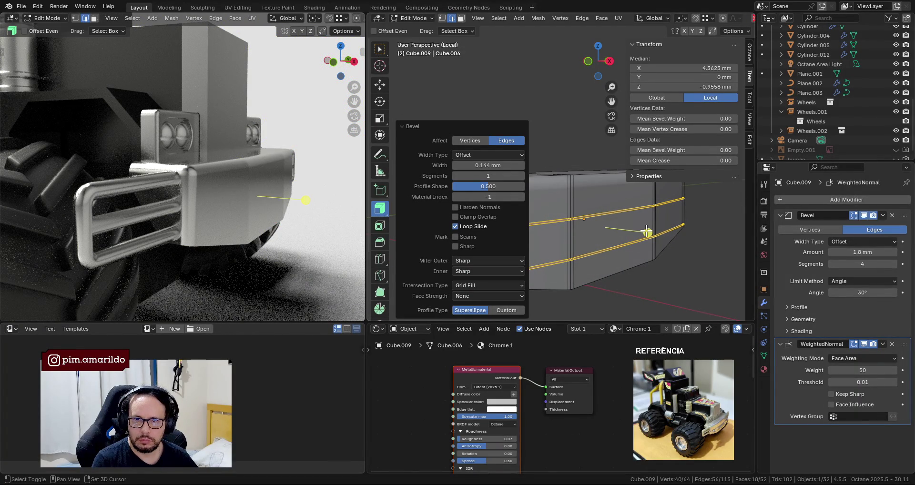
pyautogui.hotkey('ctrl', 'b')
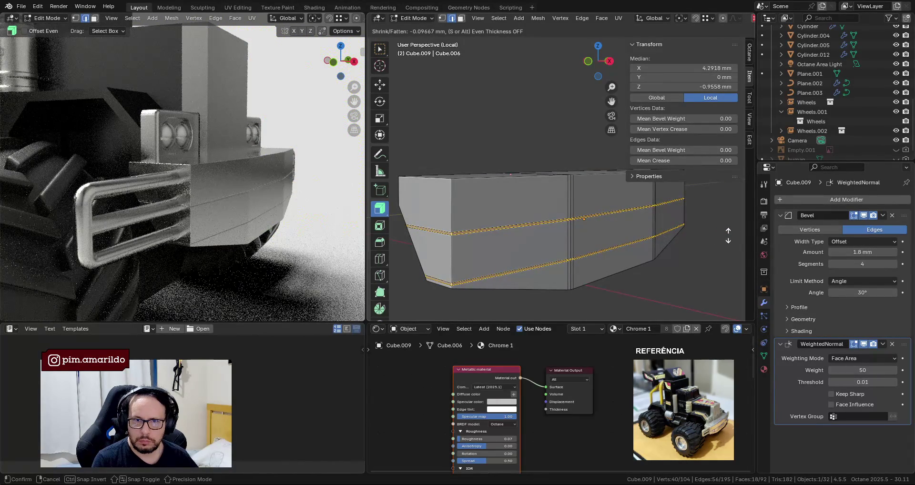
pyautogui.click(640, 239)
pyautogui.press('Tab')
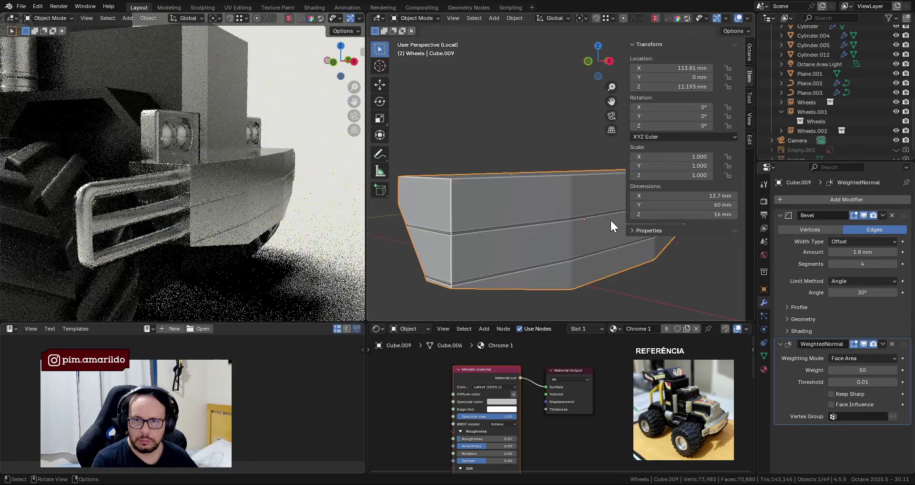
# Select the bumper piece's middle edge loop and its top and front edge loop in Edit Mode.
pyautogui.moveTo(610, 219); pyautogui.dragTo(573, 216, button='middle')
pyautogui.moveTo(218, 193); pyautogui.dragTo(211, 202, button='middle')
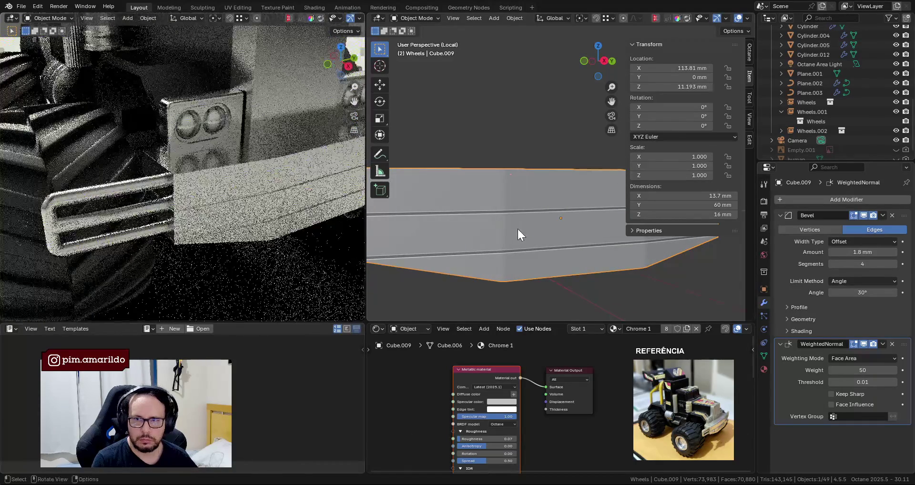
pyautogui.scroll(-5, 516, 228)
pyautogui.moveTo(578, 235)
pyautogui.mouseDown(button='middle')
pyautogui.moveTo(596, 264)
pyautogui.moveTo(519, 239)
pyautogui.moveTo(528, 232)
pyautogui.mouseUp(button='middle')
pyautogui.scroll(1, 555, 254)
pyautogui.scroll(2, 521, 233)
pyautogui.press('Tab')
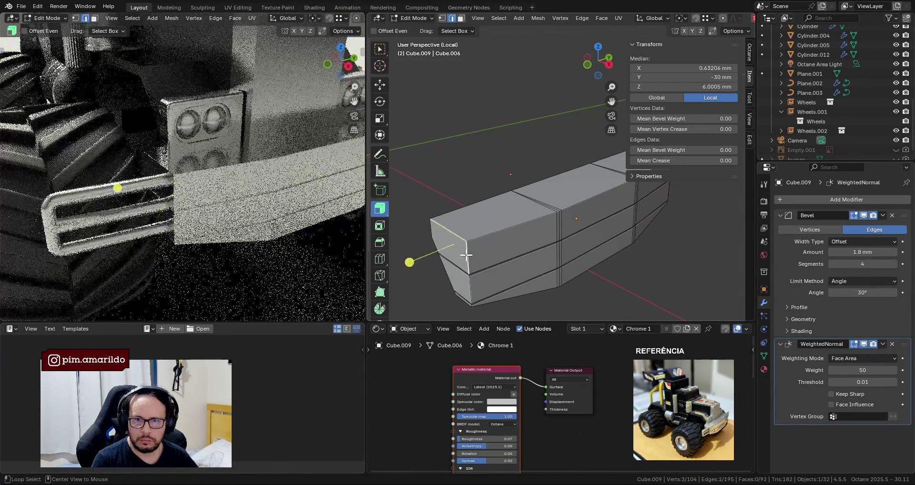
pyautogui.keyDown('alt'); pyautogui.click(496, 227); pyautogui.keyUp('alt')
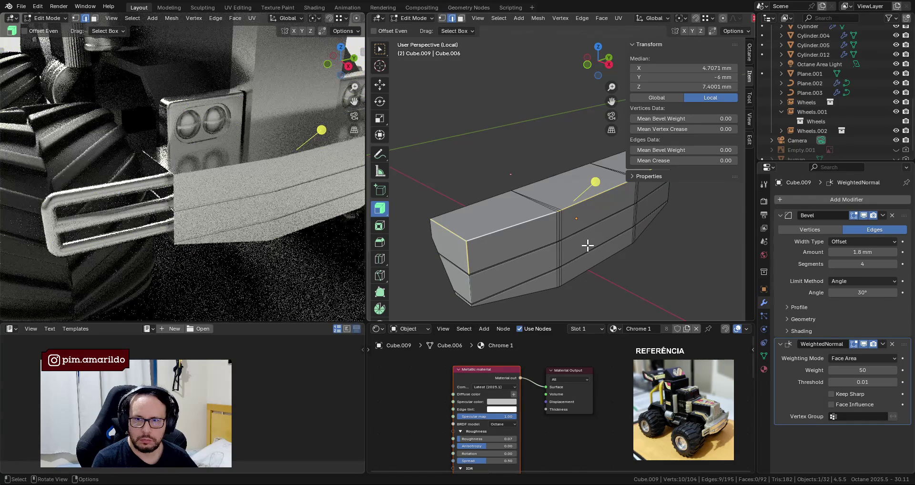
pyautogui.hotkey('ctrl', 'z')
pyautogui.keyDown('alt'); pyautogui.click(539, 249); pyautogui.keyUp('alt')
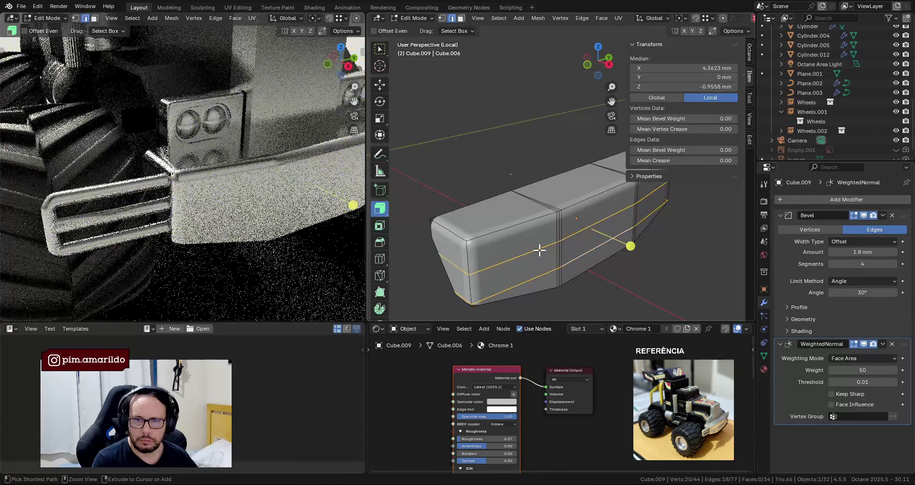
pyautogui.keyDown('alt'); pyautogui.click(468, 290); pyautogui.keyUp('alt')
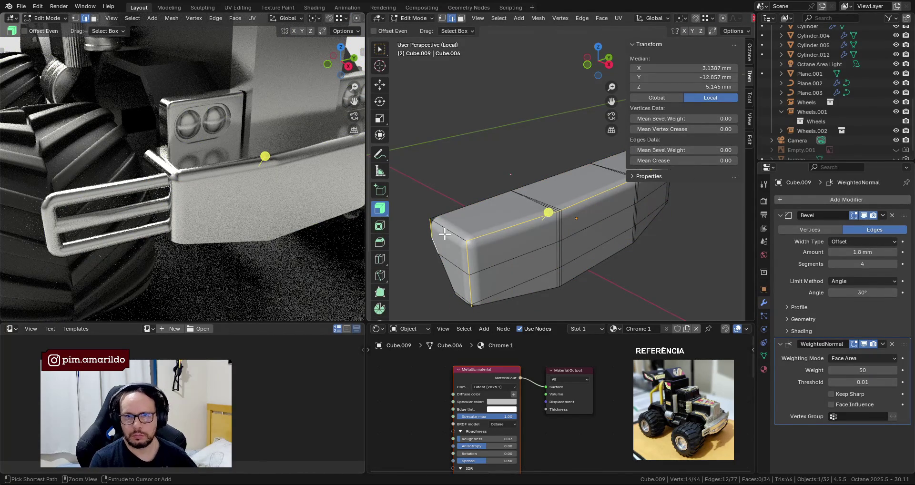
# Add the far-end edges, weight them 1.0, and set the Bevel Limit Method to Weight.
pyautogui.moveTo(547, 237); pyautogui.dragTo(474, 235, button='middle')
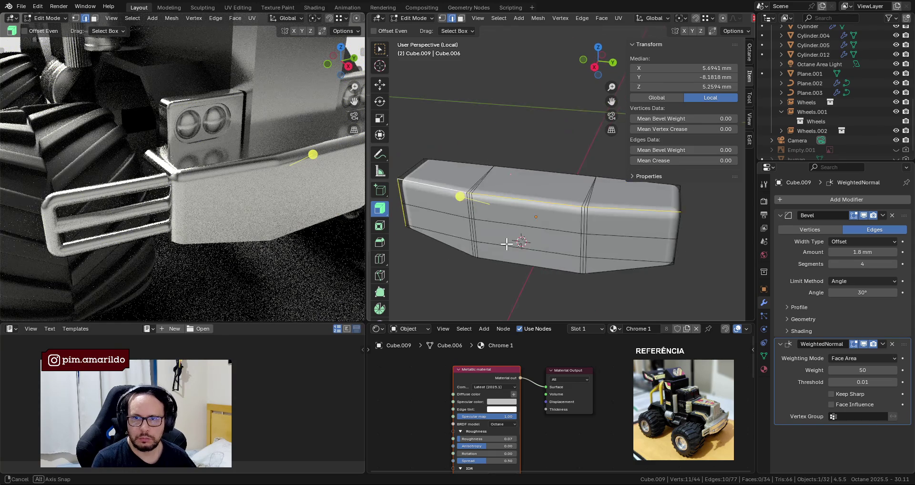
pyautogui.moveTo(527, 222); pyautogui.dragTo(586, 210, button='middle')
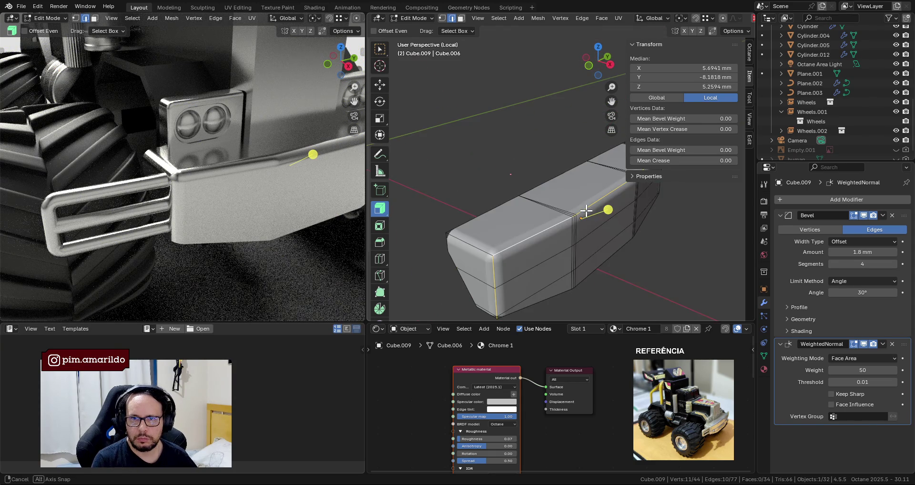
pyautogui.moveTo(479, 237); pyautogui.dragTo(615, 248, button='middle')
pyautogui.keyDown('shift'); pyautogui.click(631, 239); pyautogui.keyUp('shift')
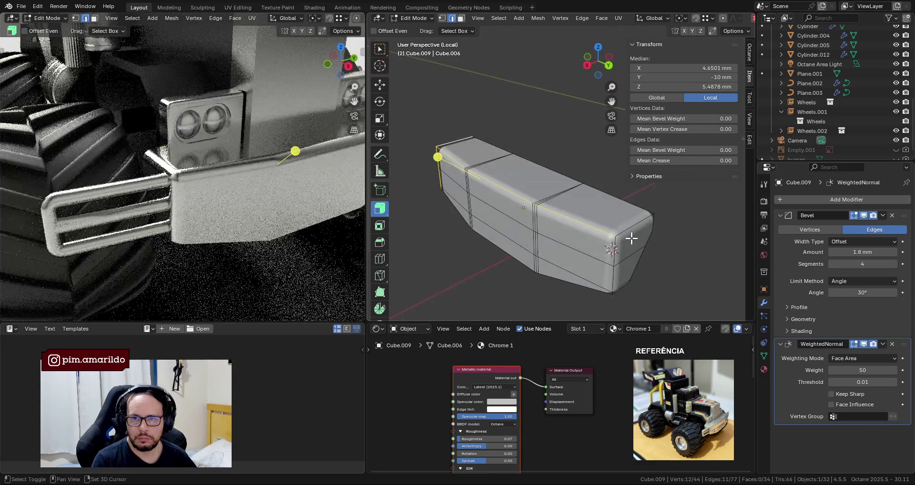
pyautogui.keyDown('alt'); pyautogui.keyDown('shift'); pyautogui.click(613, 265); pyautogui.keyUp('shift'); pyautogui.keyUp('alt')
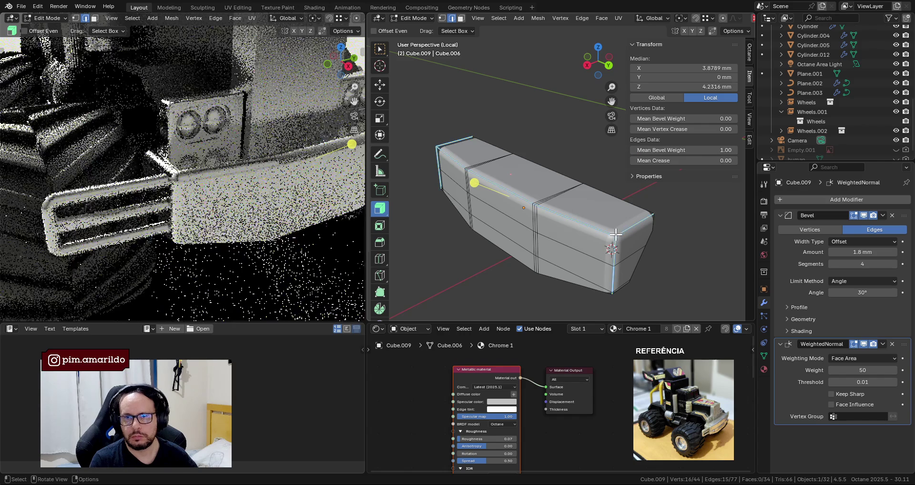
pyautogui.moveTo(616, 233); pyautogui.dragTo(650, 237, button='middle')
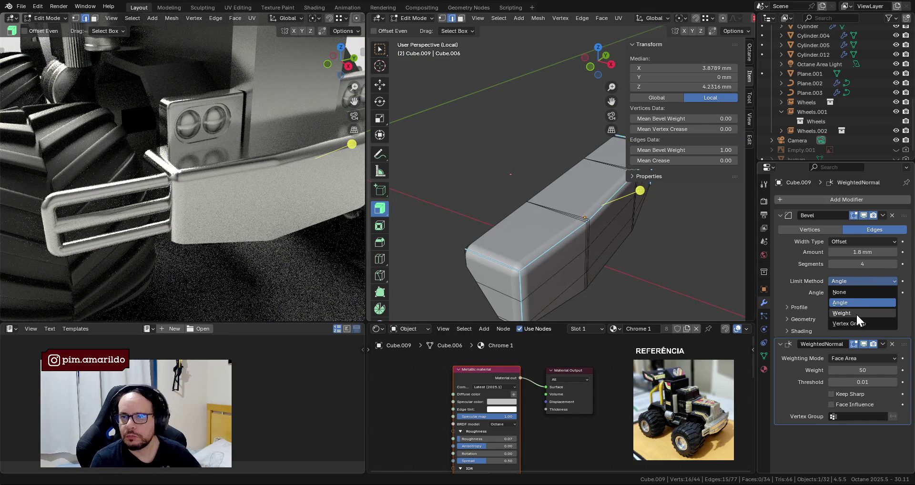
pyautogui.click(857, 312)
pyautogui.moveTo(616, 237); pyautogui.dragTo(586, 227, button='middle')
pyautogui.press('Tab')
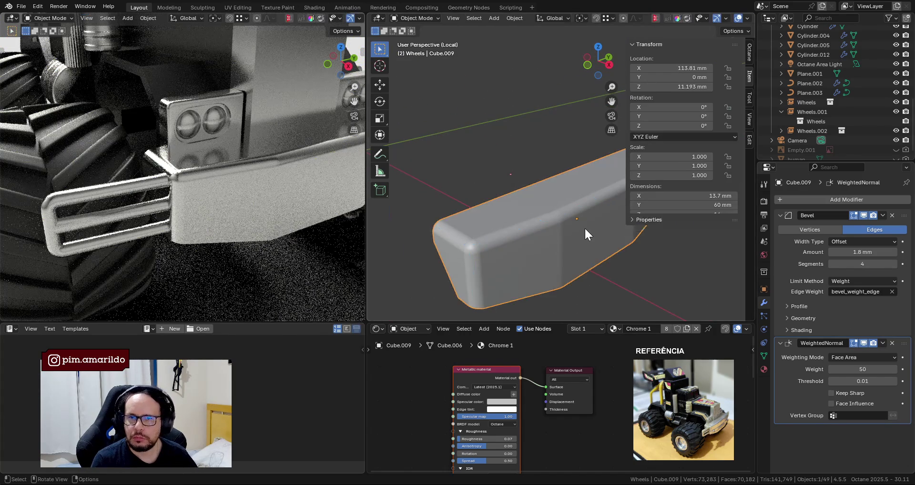
pyautogui.moveTo(221, 215); pyautogui.dragTo(228, 220, button='middle')
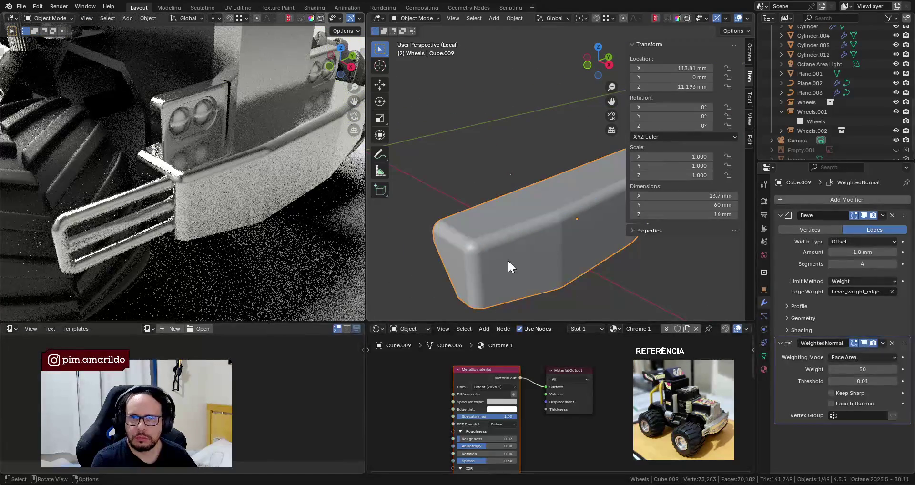
# Bevel the bumper's two horizontal seam loops into narrow bands.
pyautogui.press('Tab')
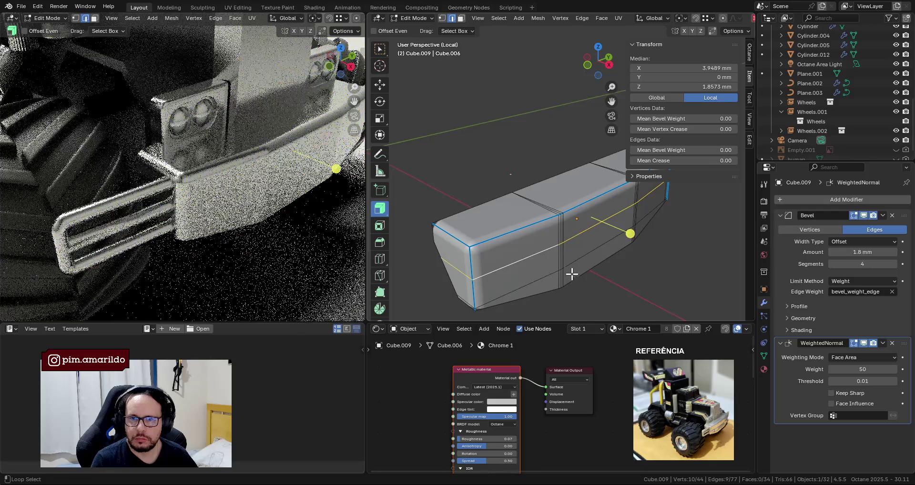
pyautogui.keyDown('alt'); pyautogui.click(587, 266); pyautogui.keyUp('alt')
pyautogui.moveTo(587, 267); pyautogui.dragTo(547, 256, button='middle')
pyautogui.hotkey('ctrl', 'b')
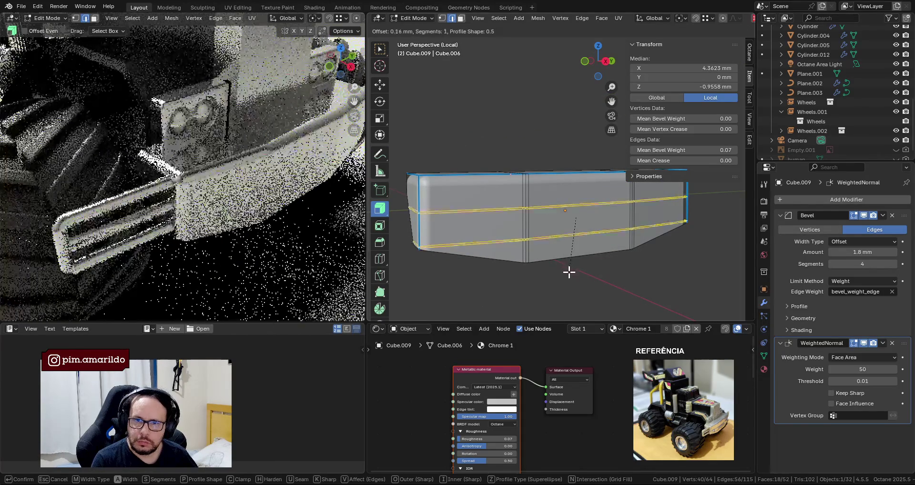
pyautogui.click(569, 272)
pyautogui.moveTo(556, 268)
pyautogui.mouseDown(button='middle')
pyautogui.moveTo(535, 249)
pyautogui.moveTo(642, 276)
pyautogui.mouseUp(button='middle')
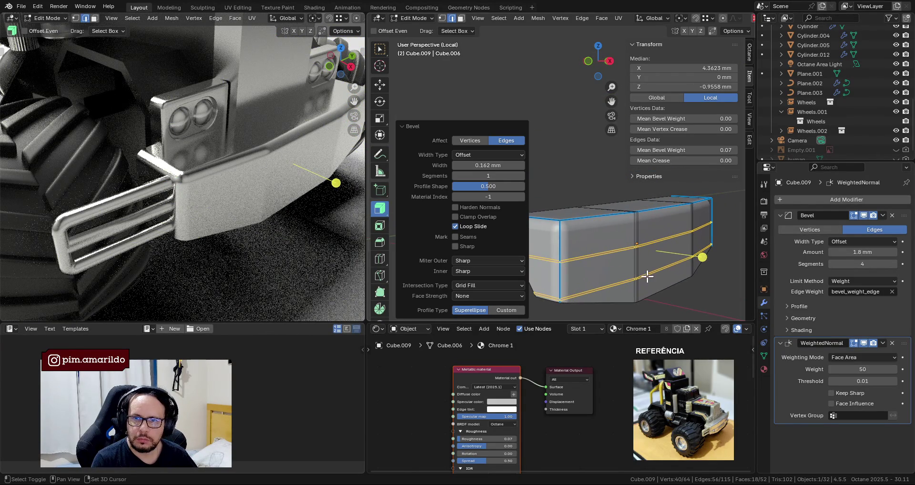
# Trial an inward push of the bands, check it in the render, then undo it.
pyautogui.moveTo(700, 257)
pyautogui.mouseDown()
pyautogui.moveTo(725, 285)
pyautogui.moveTo(715, 251)
pyautogui.mouseUp()
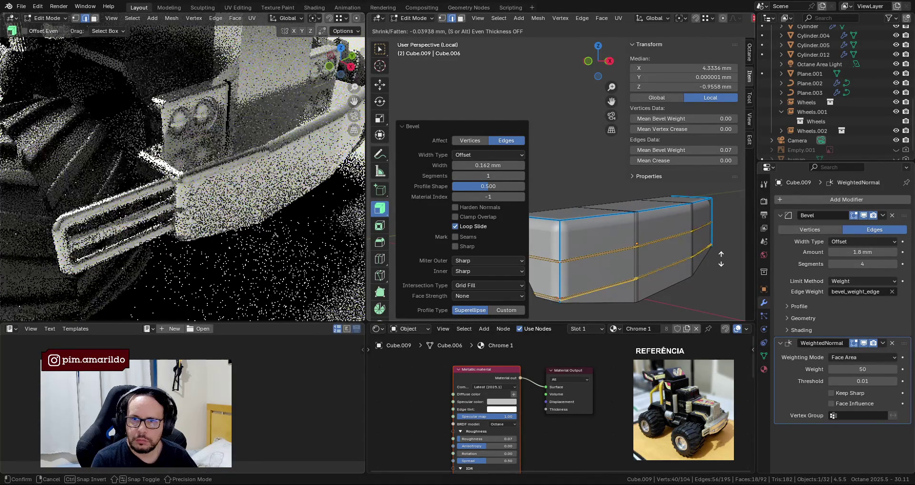
pyautogui.click(715, 251)
pyautogui.press('Tab')
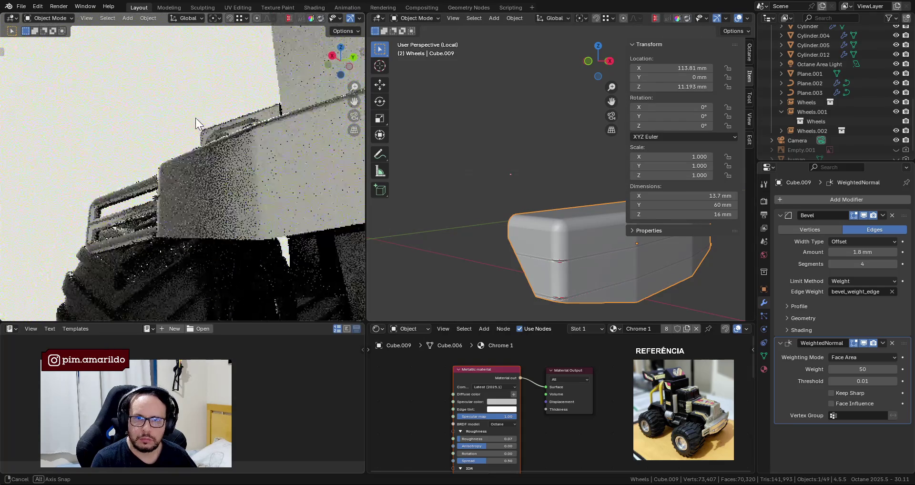
pyautogui.moveTo(272, 175); pyautogui.dragTo(235, 142, button='middle')
pyautogui.scroll(2, 216, 177)
pyautogui.moveTo(216, 177)
pyautogui.mouseDown(button='middle')
pyautogui.moveTo(268, 196)
pyautogui.moveTo(224, 191)
pyautogui.moveTo(333, 195)
pyautogui.moveTo(233, 215)
pyautogui.moveTo(257, 185)
pyautogui.mouseUp(button='middle')
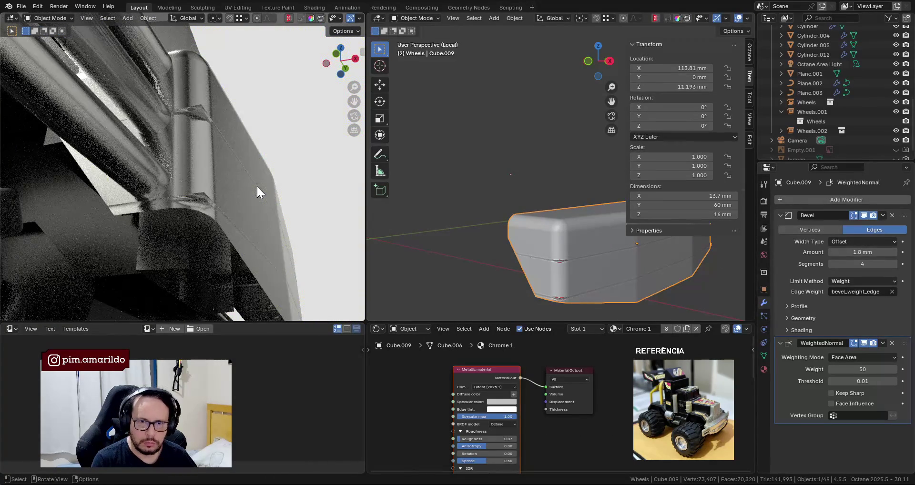
pyautogui.scroll(2, 521, 224)
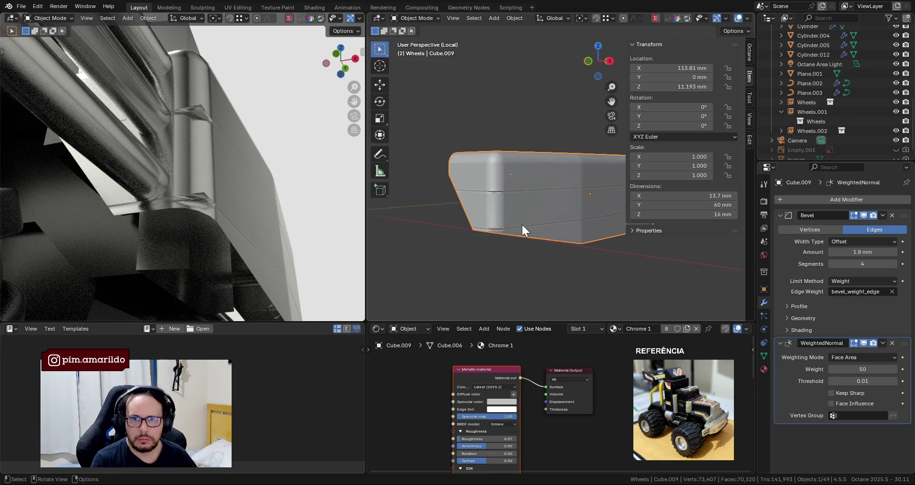
pyautogui.scroll(3, 500, 225)
pyautogui.scroll(2, 491, 232)
pyautogui.press('Tab')
pyautogui.hotkey('ctrl', 'z')
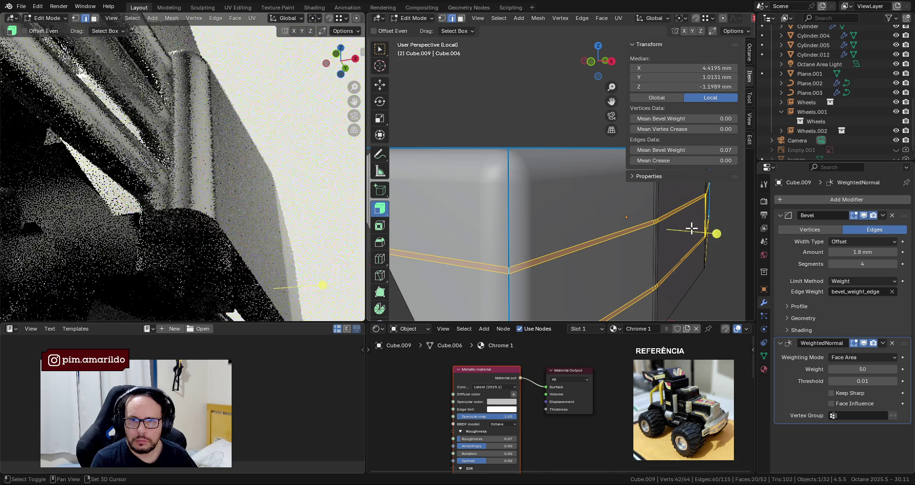
# Extrude the bevelled band faces and push them inward as a groove.
pyautogui.keyDown('shift'); pyautogui.click(713, 233); pyautogui.keyUp('shift')
pyautogui.moveTo(713, 232)
pyautogui.mouseDown()
pyautogui.moveTo(720, 235)
pyautogui.moveTo(709, 233)
pyautogui.mouseUp()
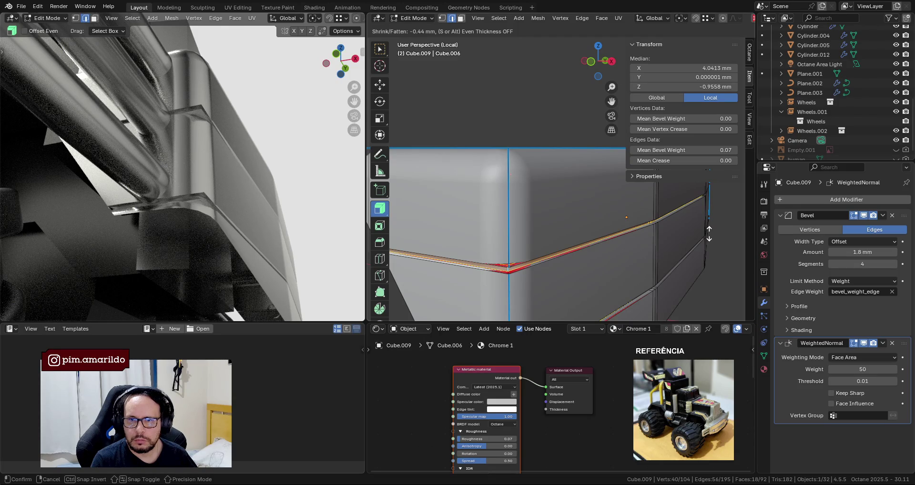
pyautogui.click(710, 234)
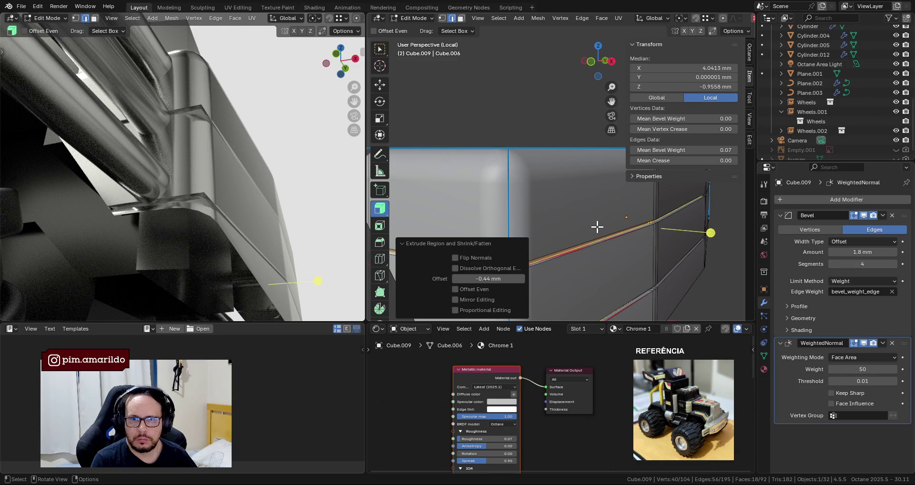
pyautogui.moveTo(596, 221); pyautogui.dragTo(625, 255, button='middle')
pyautogui.scroll(-3, 588, 216)
# Select all vertices and merge overlapping ones by distance.
pyautogui.press('1')
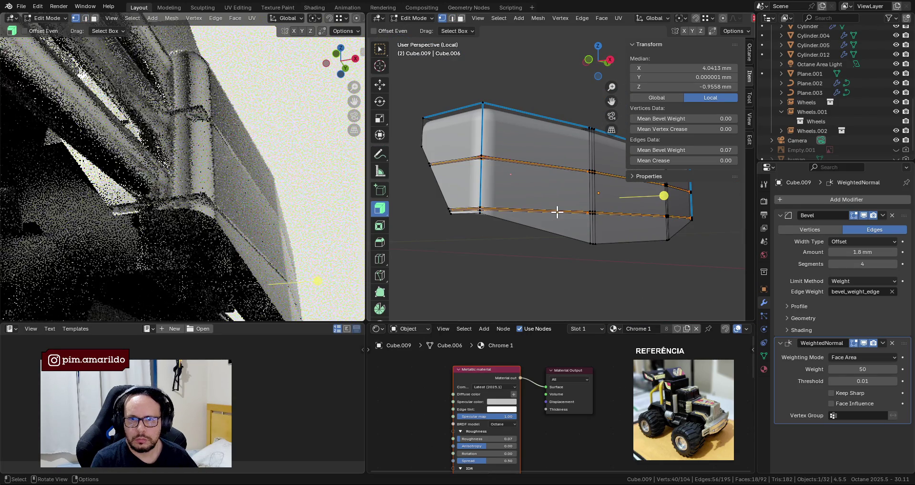
pyautogui.moveTo(583, 216); pyautogui.dragTo(547, 202, button='middle')
pyautogui.scroll(3, 546, 213)
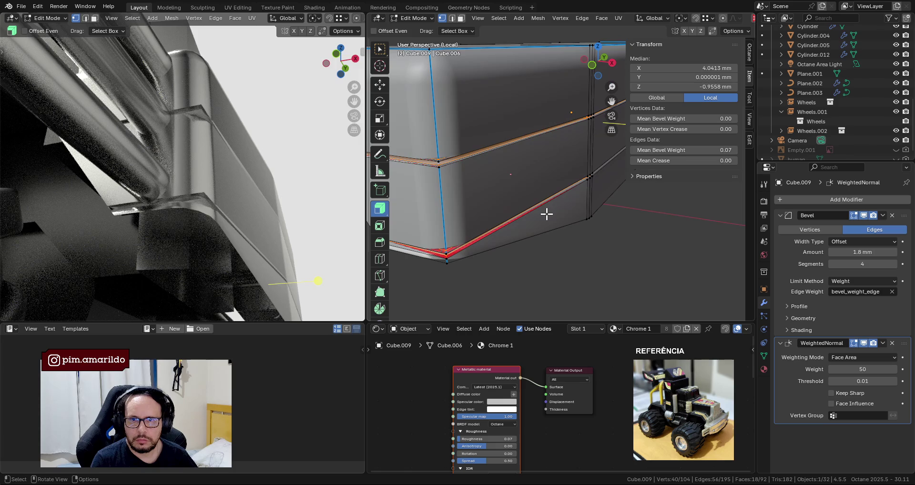
pyautogui.press('a')
pyautogui.press('m')
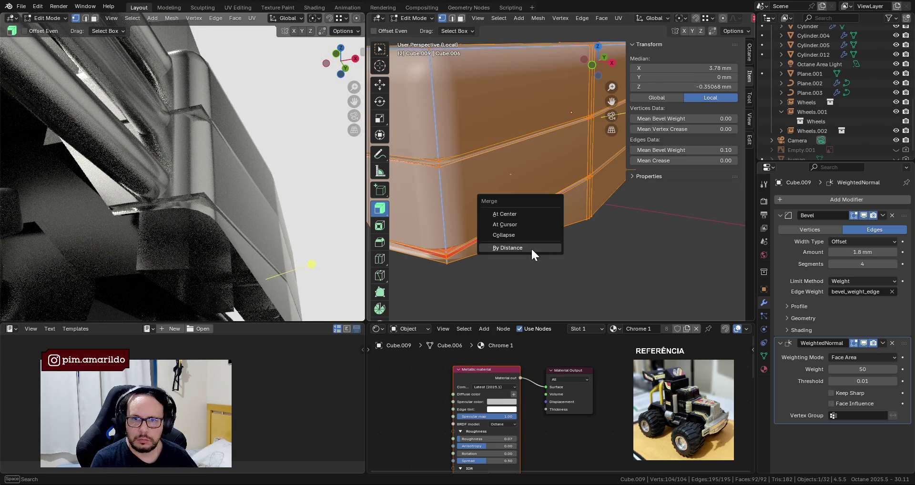
pyautogui.click(532, 253)
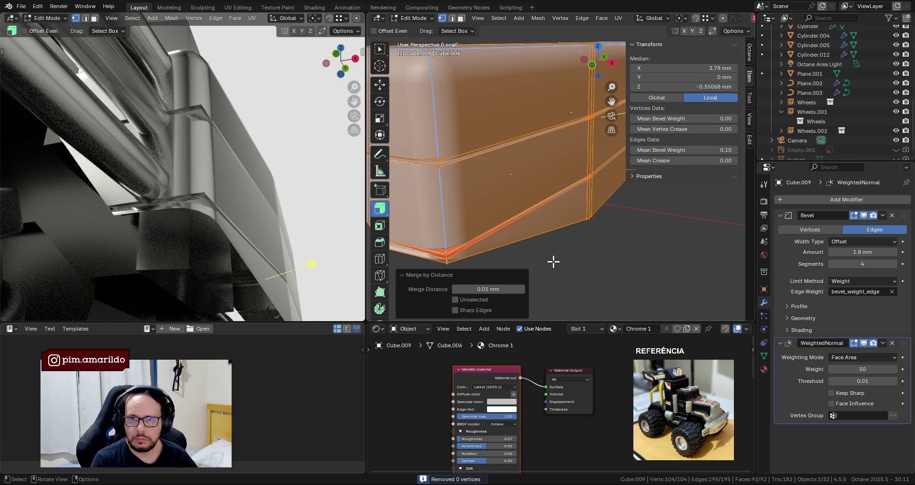
pyautogui.hotkey('alt', 'a')
# Select the groove edges and give them bevel weight 1.
pyautogui.press('2')
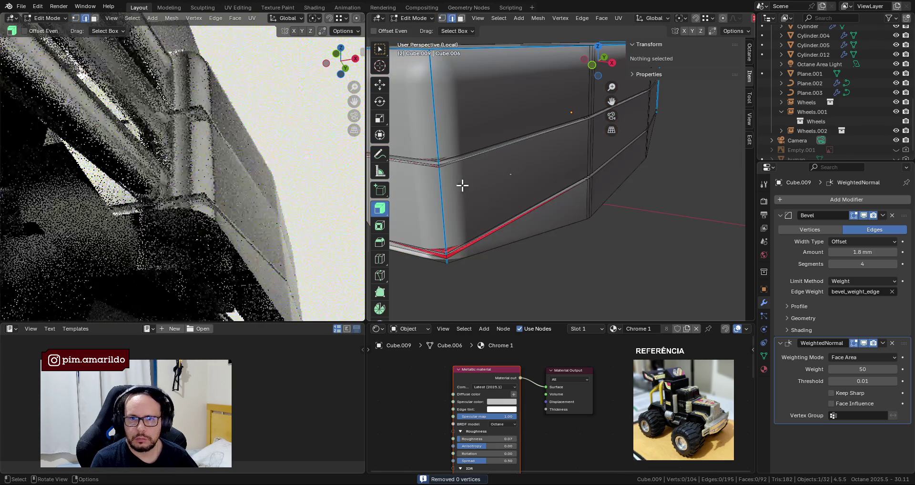
pyautogui.moveTo(442, 171); pyautogui.dragTo(465, 176, button='middle')
pyautogui.moveTo(509, 165); pyautogui.dragTo(536, 210)
pyautogui.moveTo(538, 213)
pyautogui.mouseDown(button='middle')
pyautogui.moveTo(475, 169)
pyautogui.moveTo(553, 186)
pyautogui.mouseUp(button='middle')
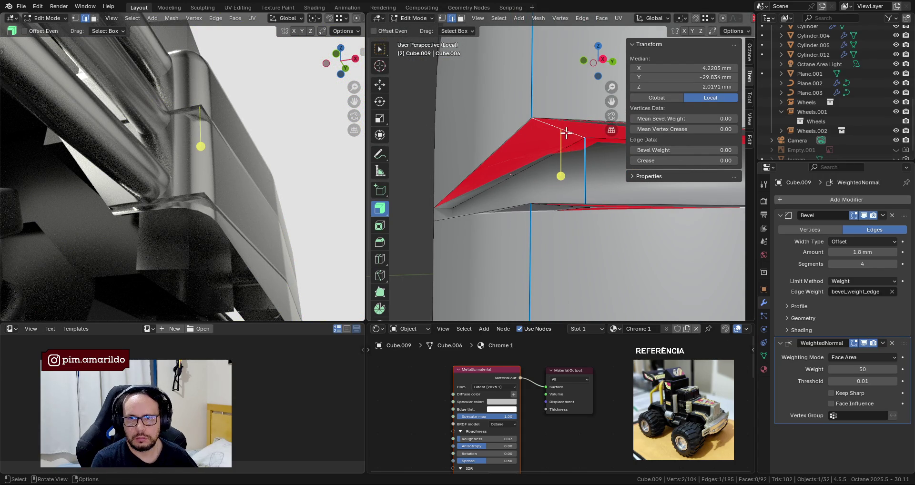
pyautogui.keyDown('alt'); pyautogui.click(568, 149); pyautogui.keyUp('alt')
pyautogui.moveTo(567, 149); pyautogui.dragTo(570, 213, button='middle')
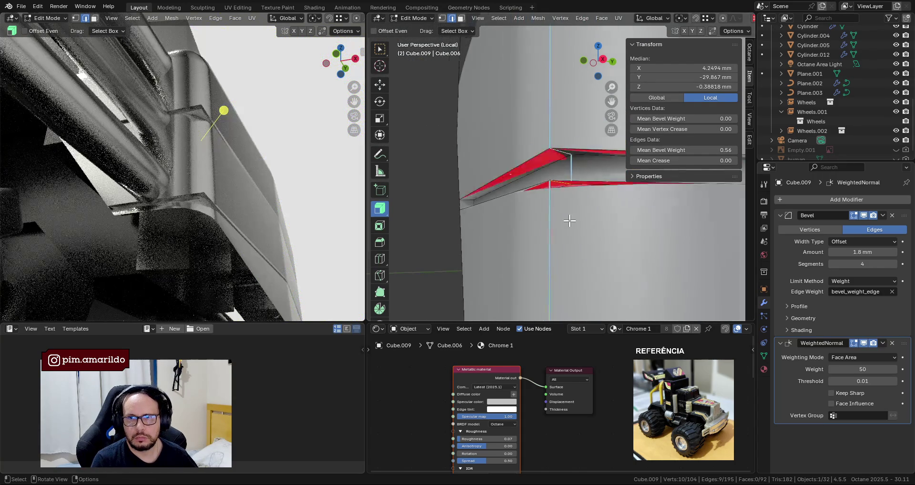
pyautogui.scroll(-4, 569, 212)
pyautogui.write('1')
pyautogui.press('Return')
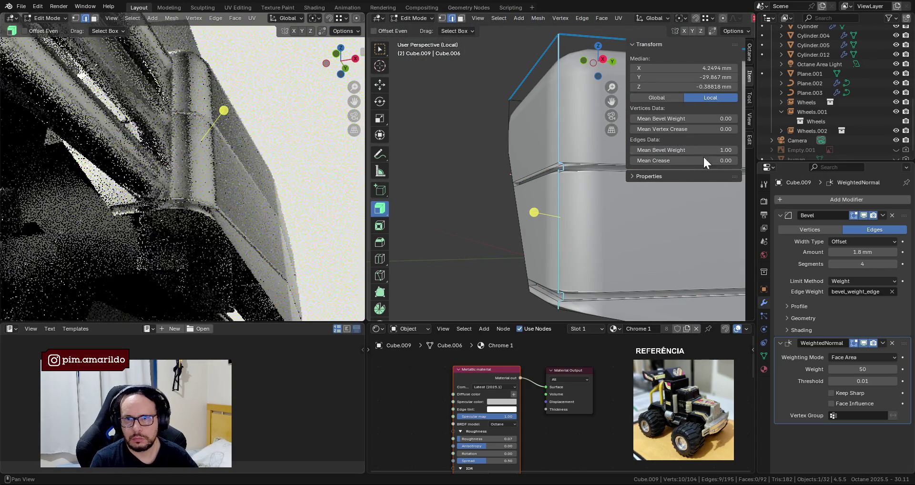
pyautogui.moveTo(548, 206)
pyautogui.mouseDown(button='middle')
pyautogui.moveTo(564, 247)
pyautogui.moveTo(623, 248)
pyautogui.moveTo(614, 243)
pyautogui.mouseUp(button='middle')
pyautogui.press('Tab')
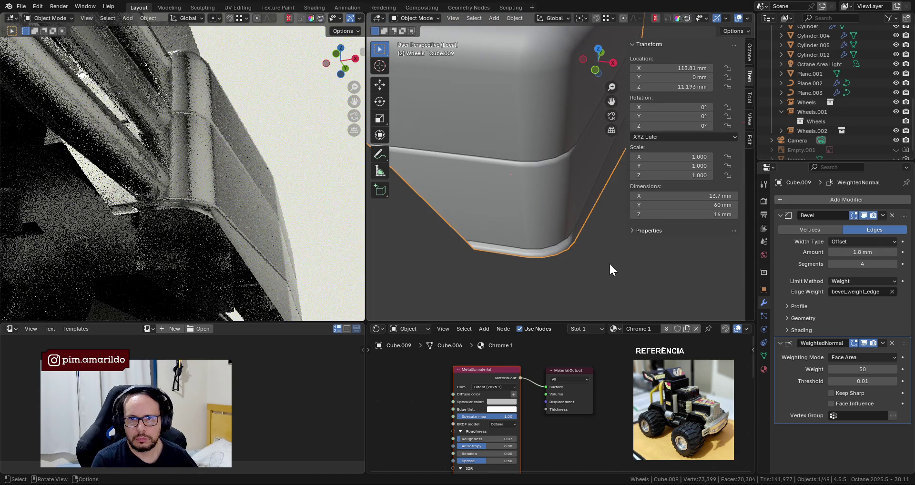
# Raise the Bevel modifier to 6 segments and inspect the rounded lower edges.
pyautogui.scroll(3, 565, 196)
pyautogui.moveTo(565, 196)
pyautogui.mouseDown(button='middle')
pyautogui.moveTo(563, 145)
pyautogui.moveTo(565, 245)
pyautogui.moveTo(602, 248)
pyautogui.moveTo(549, 251)
pyautogui.mouseUp(button='middle')
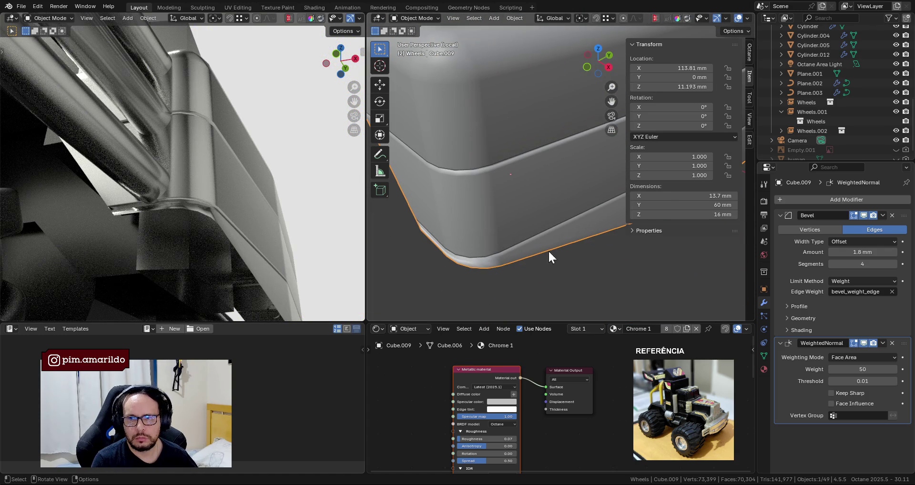
pyautogui.click(894, 264)
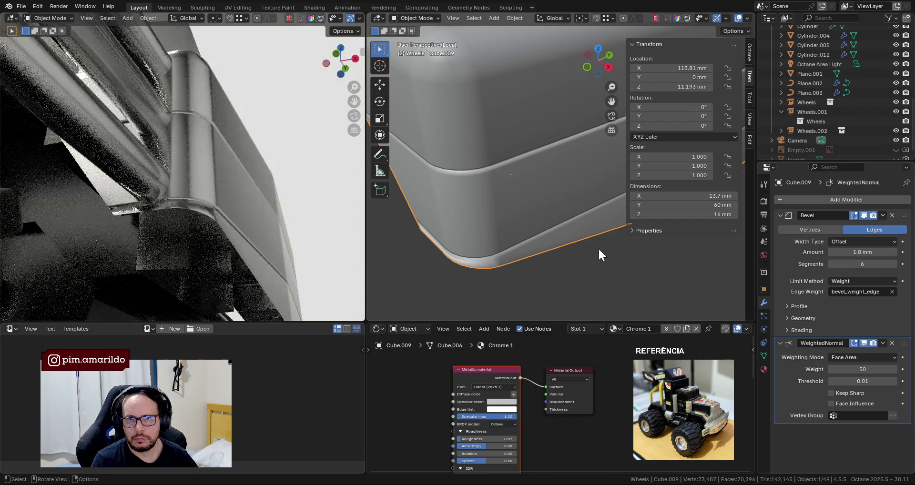
pyautogui.scroll(-2, 581, 226)
pyautogui.scroll(3, 480, 248)
pyautogui.moveTo(479, 248)
pyautogui.mouseDown(button='middle')
pyautogui.moveTo(469, 195)
pyautogui.moveTo(483, 178)
pyautogui.mouseUp(button='middle')
pyautogui.scroll(-3, 614, 250)
pyautogui.scroll(2, 555, 237)
pyautogui.moveTo(556, 236); pyautogui.dragTo(557, 218, button='middle')
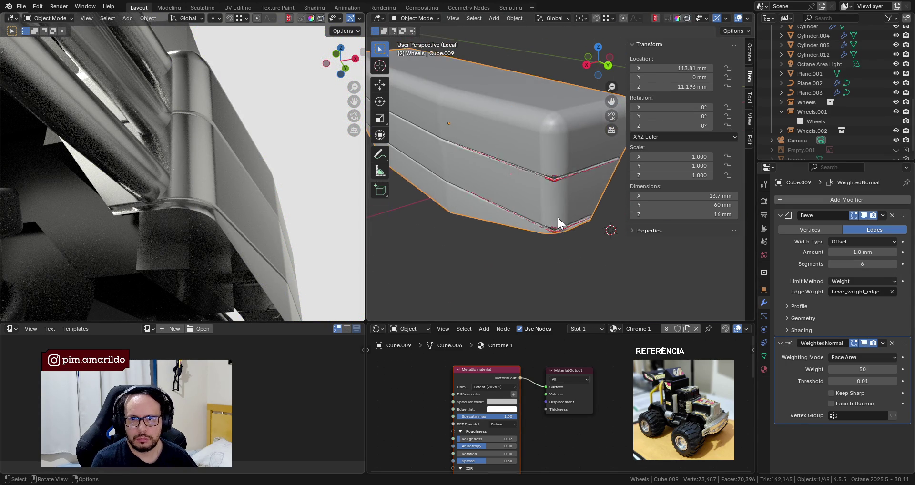
# Select the bumper's vertical corner edge loop in Edit Mode, then return to solid shading.
pyautogui.press('Tab')
pyautogui.click(555, 160)
pyautogui.click(562, 209)
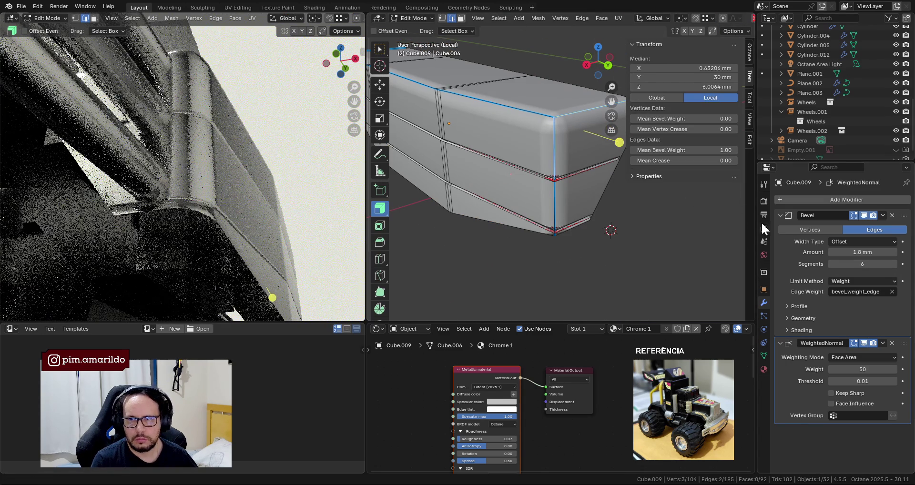
pyautogui.keyDown('alt'); pyautogui.click(555, 208); pyautogui.keyUp('alt')
pyautogui.scroll(2, 556, 208)
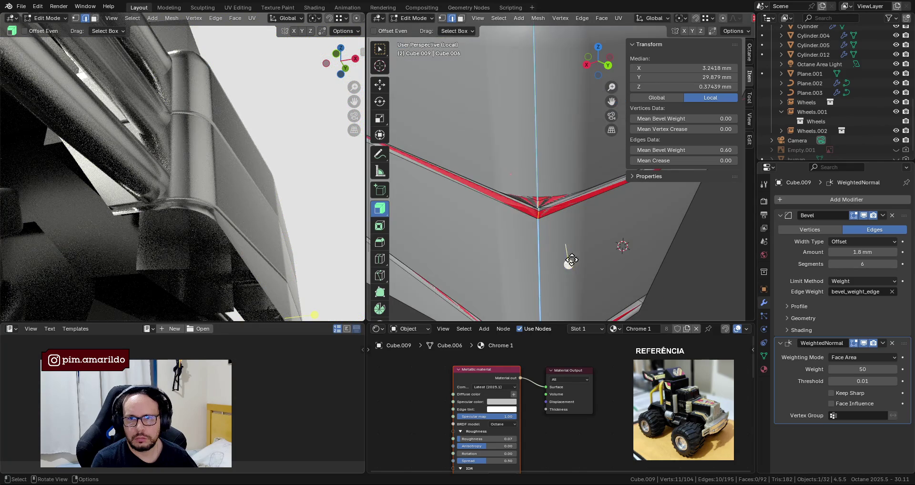
pyautogui.scroll(2, 490, 244)
pyautogui.moveTo(492, 181)
pyautogui.mouseDown(button='middle')
pyautogui.moveTo(552, 235)
pyautogui.moveTo(501, 258)
pyautogui.mouseUp(button='middle')
pyautogui.press('Tab')
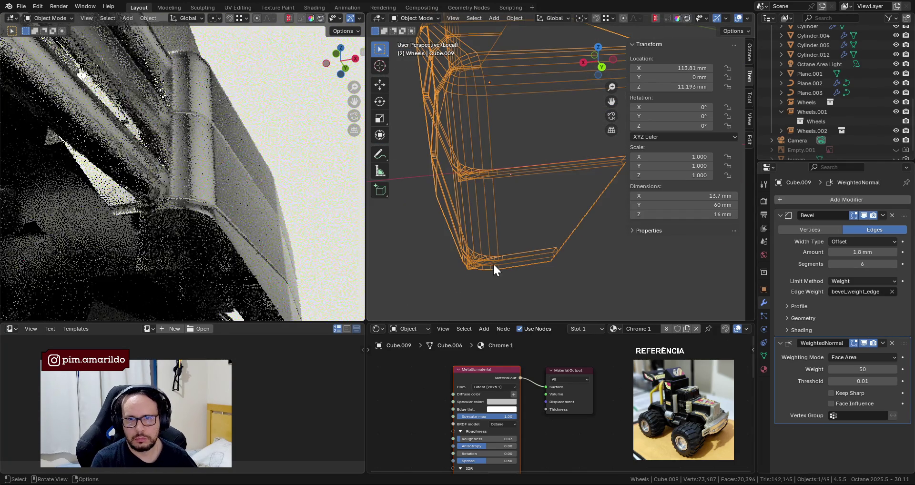
pyautogui.hotkey('shift', 'z')
pyautogui.scroll(3, 539, 259)
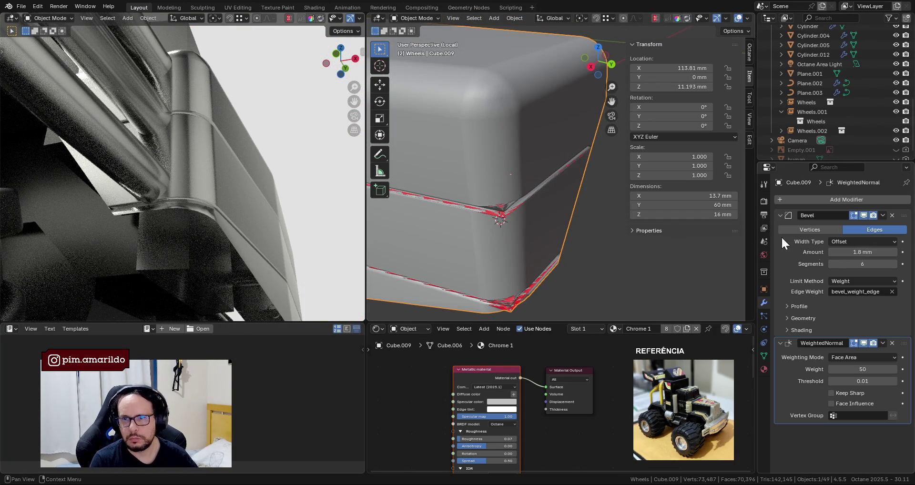
# Review the sidebar's View, Item and Tool panels in object and edit mode.
pyautogui.click(748, 135)
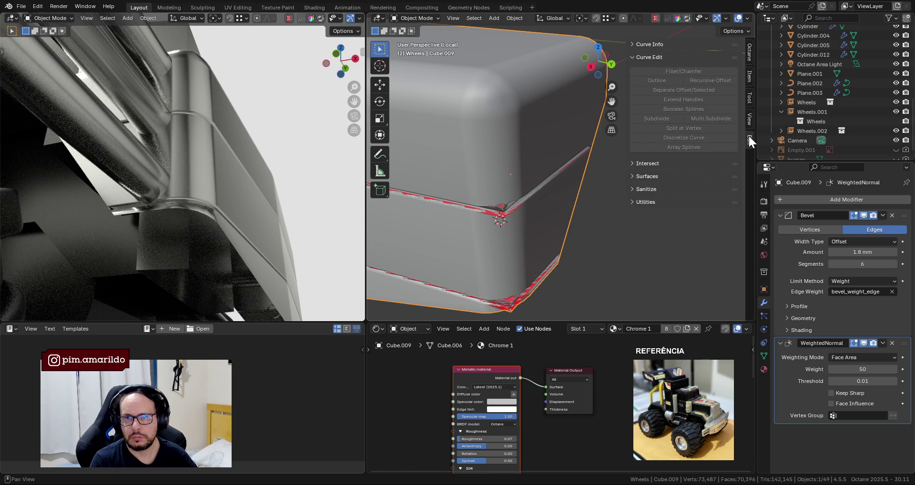
pyautogui.click(749, 121)
pyautogui.click(748, 75)
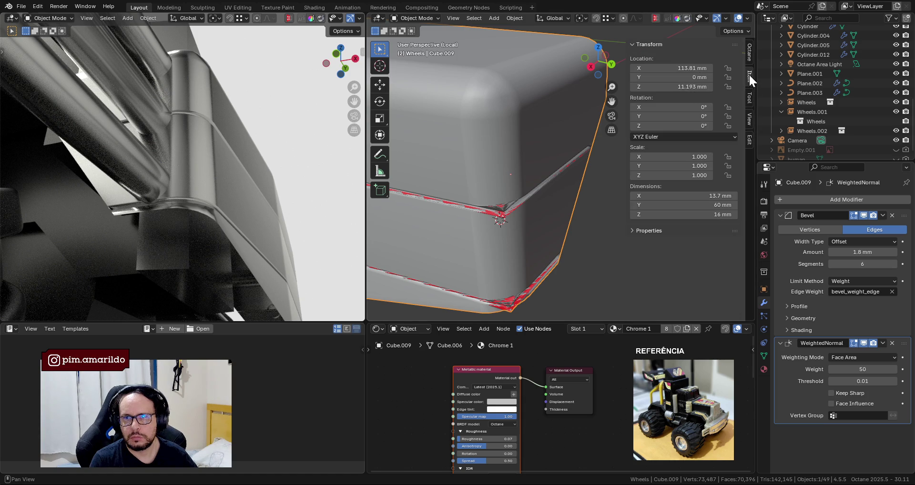
pyautogui.click(749, 142)
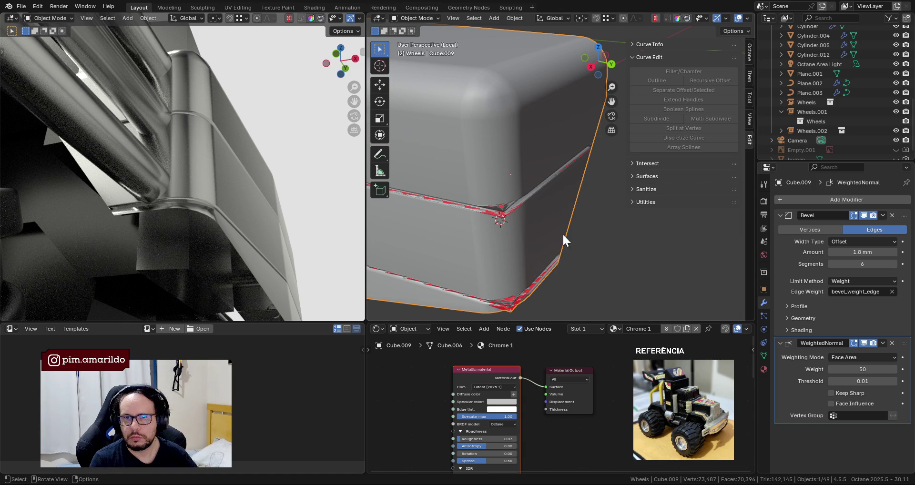
pyautogui.press('Tab')
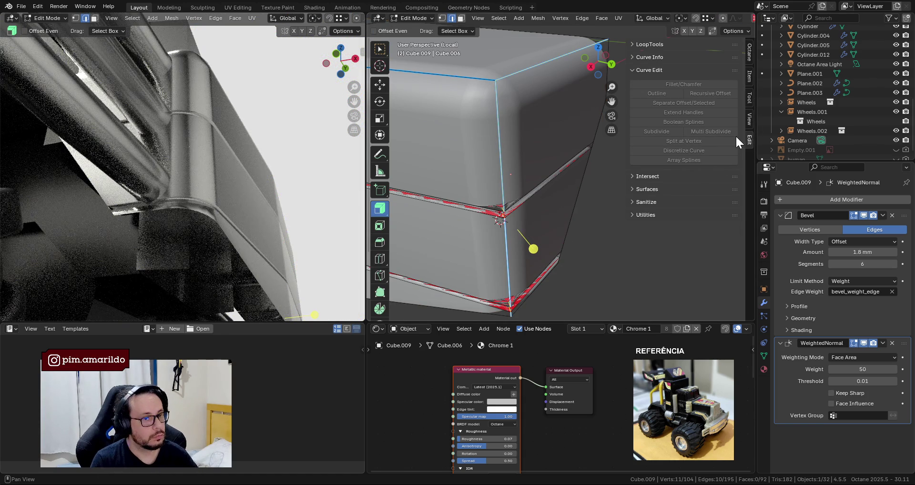
pyautogui.click(749, 125)
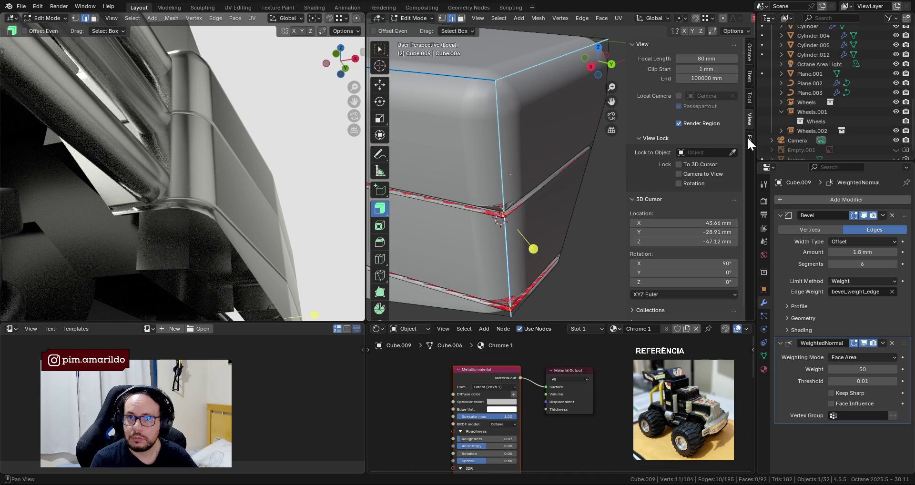
pyautogui.click(749, 139)
pyautogui.click(749, 76)
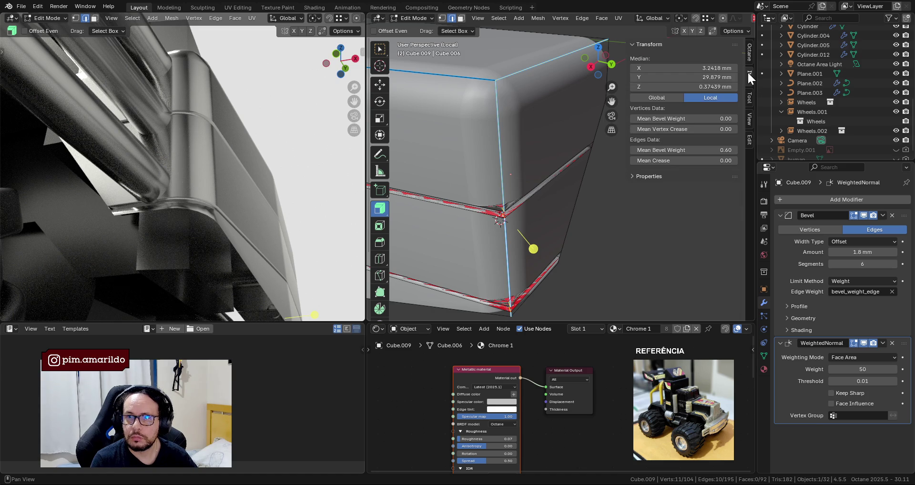
pyautogui.scroll(-2, 590, 213)
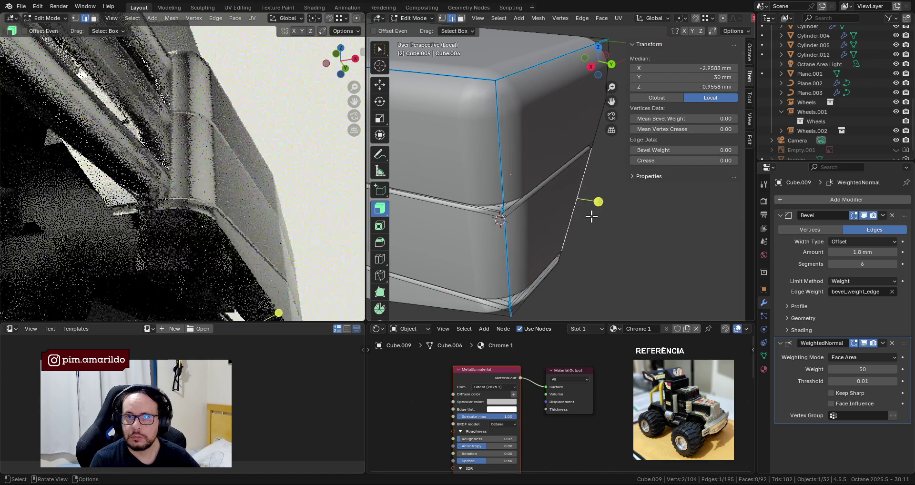
pyautogui.press('Tab')
pyautogui.moveTo(535, 230)
pyautogui.mouseDown(button='middle')
pyautogui.moveTo(534, 213)
pyautogui.moveTo(527, 241)
pyautogui.moveTo(558, 248)
pyautogui.mouseUp(button='middle')
# Recheck the bumper's edges in Edit Mode and orbit the render to the front bumper.
pyautogui.press('Tab')
pyautogui.scroll(-1, 558, 249)
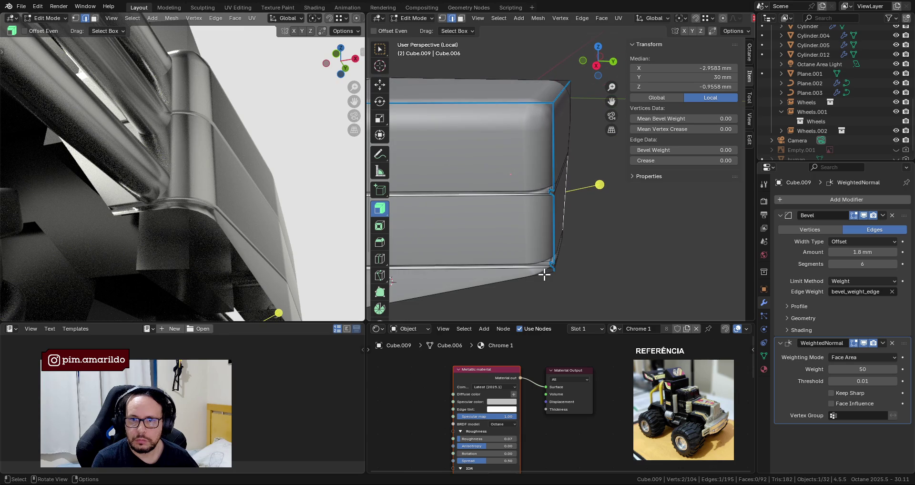
pyautogui.press('Tab')
pyautogui.moveTo(246, 221)
pyautogui.mouseDown(button='middle')
pyautogui.moveTo(261, 211)
pyautogui.moveTo(195, 216)
pyautogui.moveTo(278, 220)
pyautogui.mouseUp(button='middle')
pyautogui.moveTo(216, 187)
pyautogui.mouseDown(button='middle')
pyautogui.moveTo(269, 254)
pyautogui.moveTo(259, 223)
pyautogui.moveTo(170, 209)
pyautogui.mouseUp(button='middle')
pyautogui.scroll(3, 205, 205)
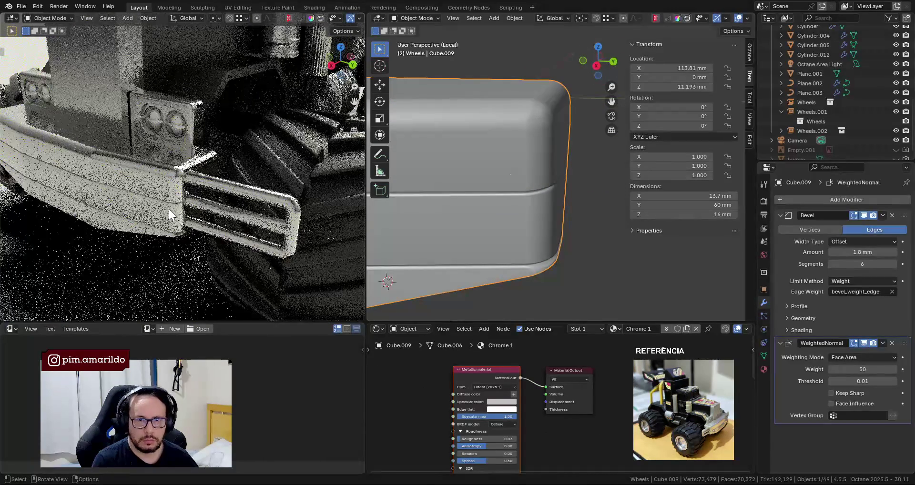
# Isolate the bumper in local view in the rendered viewport and show Add Modifier's Generate list.
pyautogui.press('KP_Divide')
pyautogui.scroll(3, 241, 196)
pyautogui.moveTo(285, 204)
pyautogui.mouseDown(button='middle')
pyautogui.moveTo(252, 188)
pyautogui.moveTo(50, 199)
pyautogui.moveTo(14, 218)
pyautogui.moveTo(145, 248)
pyautogui.mouseUp(button='middle')
pyautogui.moveTo(484, 279)
pyautogui.mouseDown(button='middle')
pyautogui.moveTo(490, 265)
pyautogui.moveTo(453, 254)
pyautogui.moveTo(538, 258)
pyautogui.mouseUp(button='middle')
pyautogui.press('Tab')
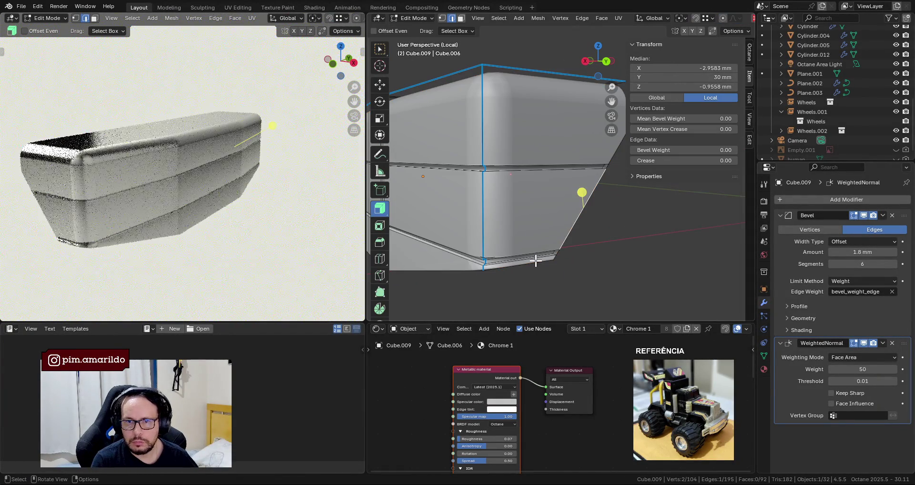
pyautogui.moveTo(582, 194); pyautogui.dragTo(587, 203, button='middle')
pyautogui.press('Tab')
pyautogui.moveTo(547, 241); pyautogui.dragTo(565, 258, button='middle')
pyautogui.click(832, 199)
pyautogui.moveTo(791, 199)
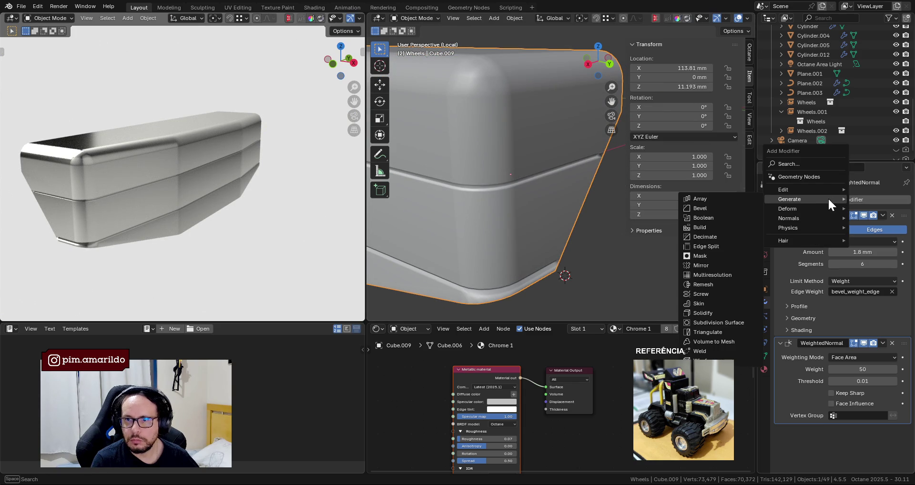
# Add a second bevel, Bevel.001, above WeightedNormal and try amounts of 0.5 then 0.2 mm.
pyautogui.click(719, 208)
pyautogui.moveTo(903, 434); pyautogui.dragTo(877, 334)
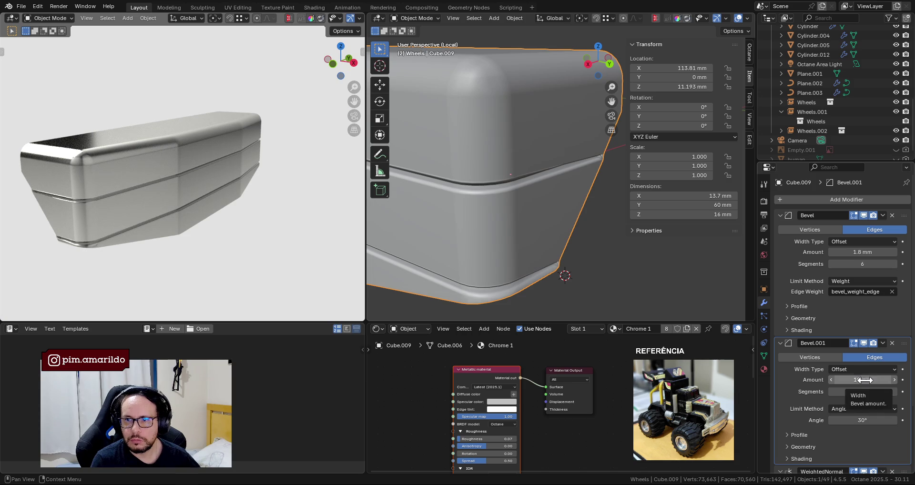
pyautogui.click(851, 379)
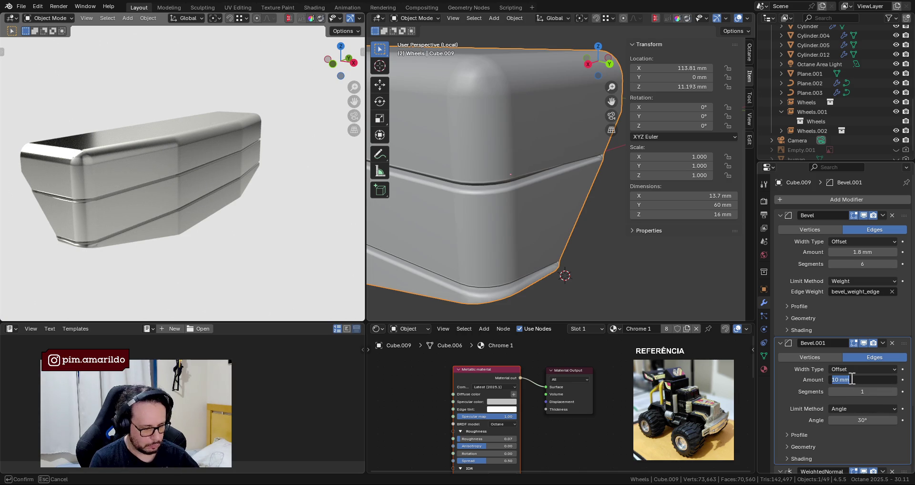
pyautogui.write('.5')
pyautogui.press('Return')
pyautogui.click(843, 383)
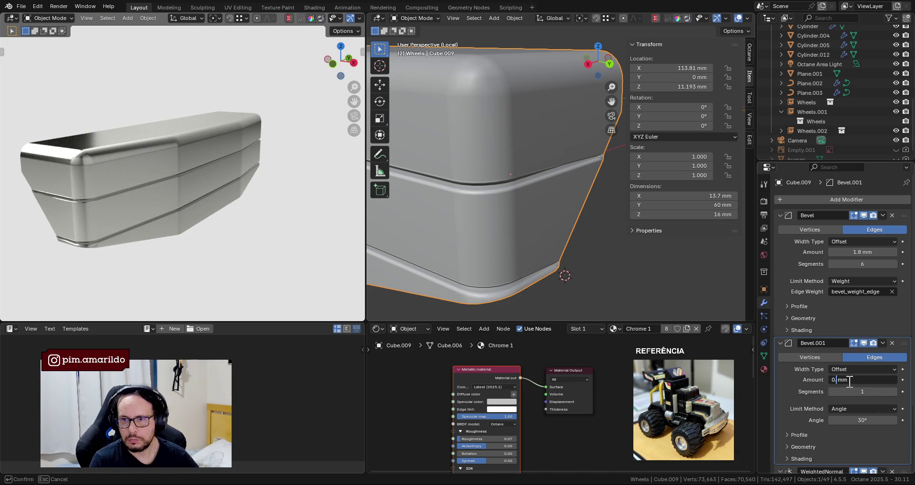
pyautogui.write('0.2')
pyautogui.press('Return')
pyautogui.click(865, 216)
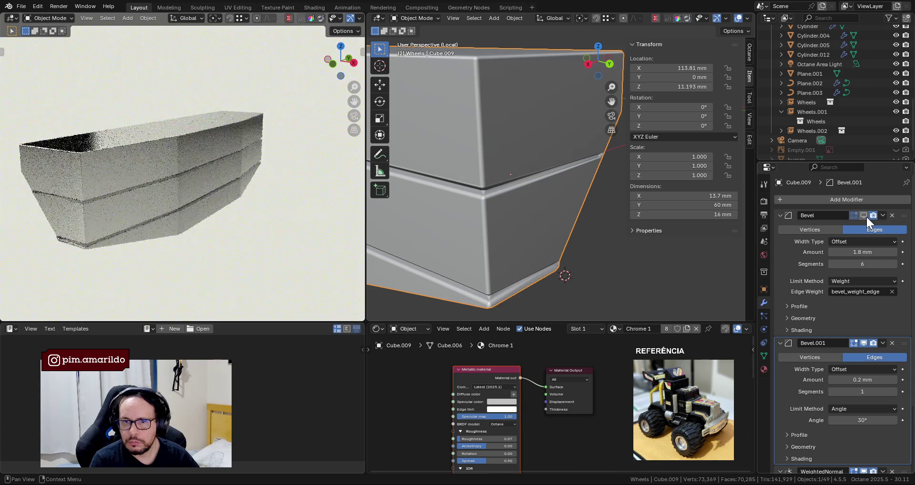
# Toggle Bevel.001 to compare it, then settle its amount at 0.1 mm.
pyautogui.click(864, 343)
pyautogui.click(864, 343)
pyautogui.click(861, 380)
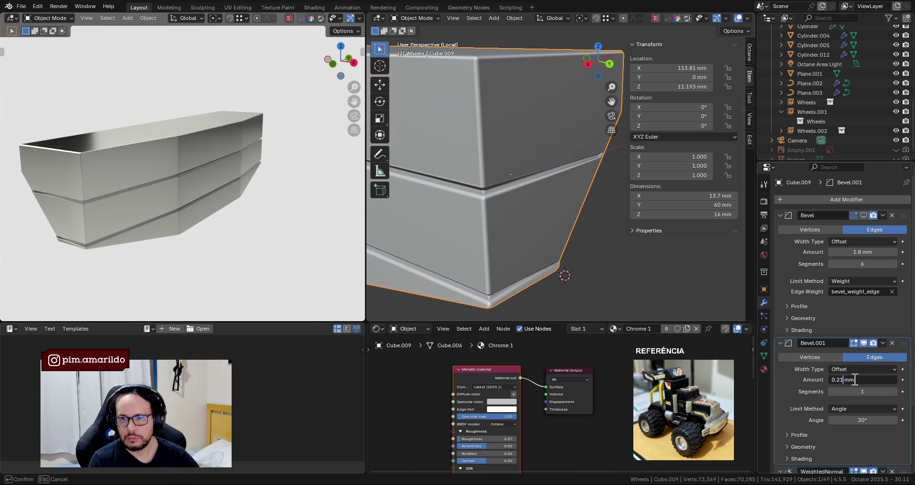
pyautogui.press('BackSpace')
pyautogui.press('Return')
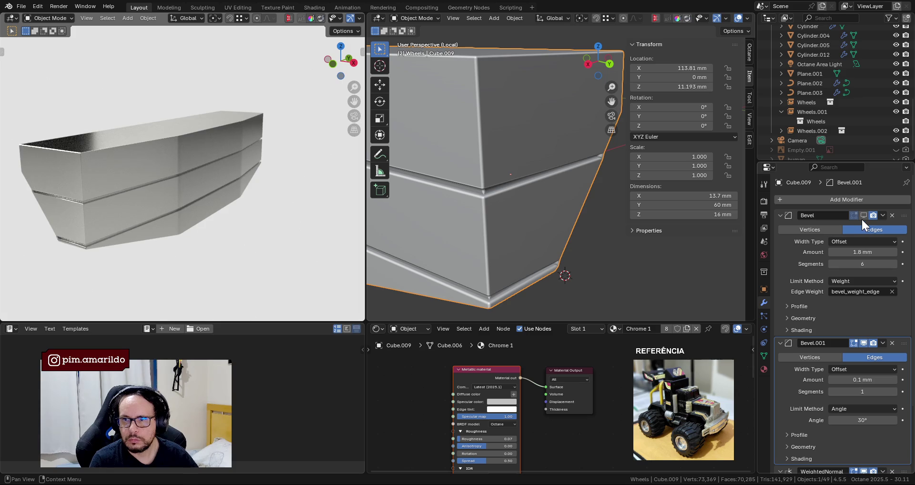
pyautogui.click(863, 216)
# Compare 2 segments against 1 on Bevel.001 and keep 1 segment.
pyautogui.moveTo(68, 218); pyautogui.dragTo(224, 211, button='middle')
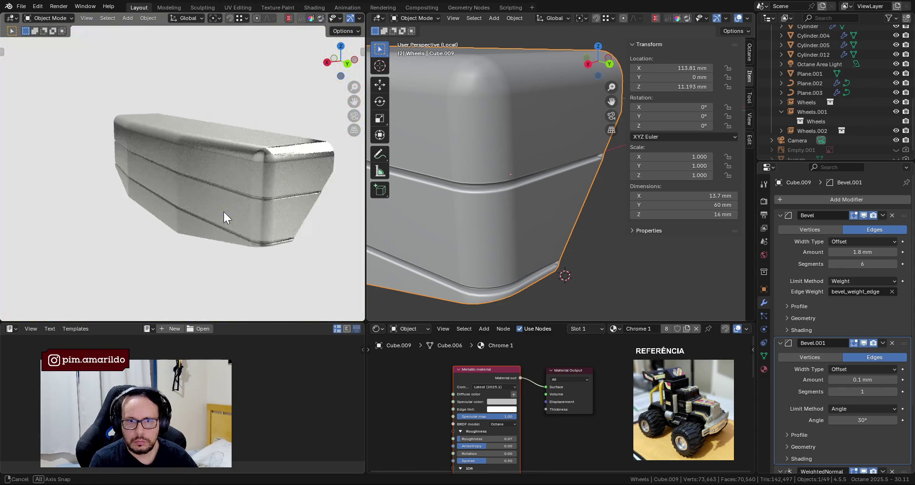
pyautogui.scroll(2, 224, 211)
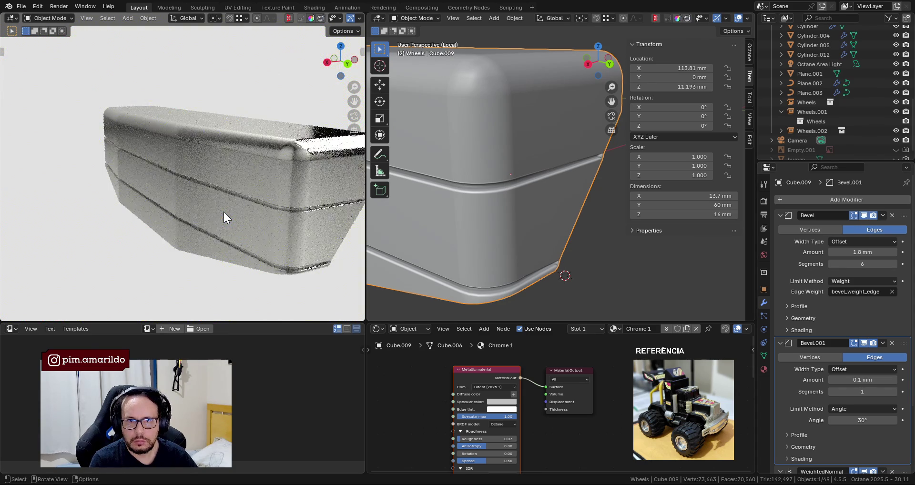
pyautogui.click(894, 393)
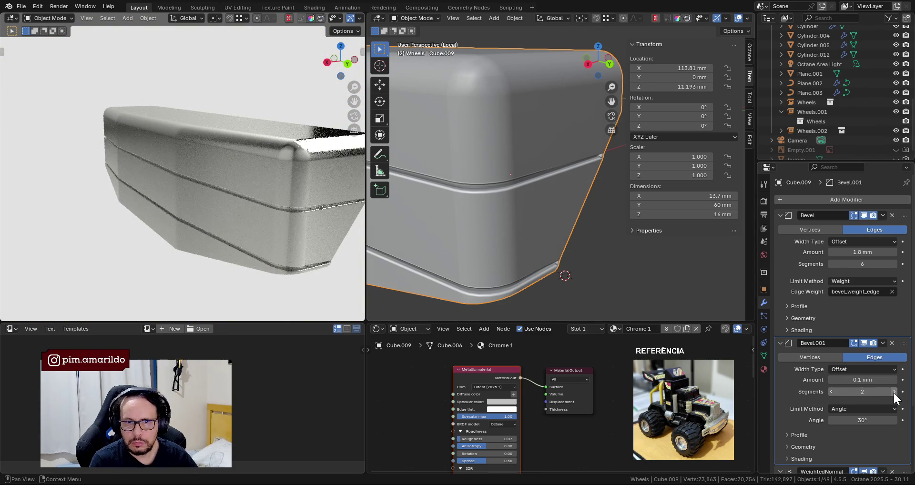
pyautogui.click(832, 393)
pyautogui.moveTo(307, 240)
pyautogui.mouseDown(button='middle')
pyautogui.moveTo(283, 248)
pyautogui.moveTo(253, 193)
pyautogui.moveTo(151, 185)
pyautogui.moveTo(165, 178)
pyautogui.mouseUp(button='middle')
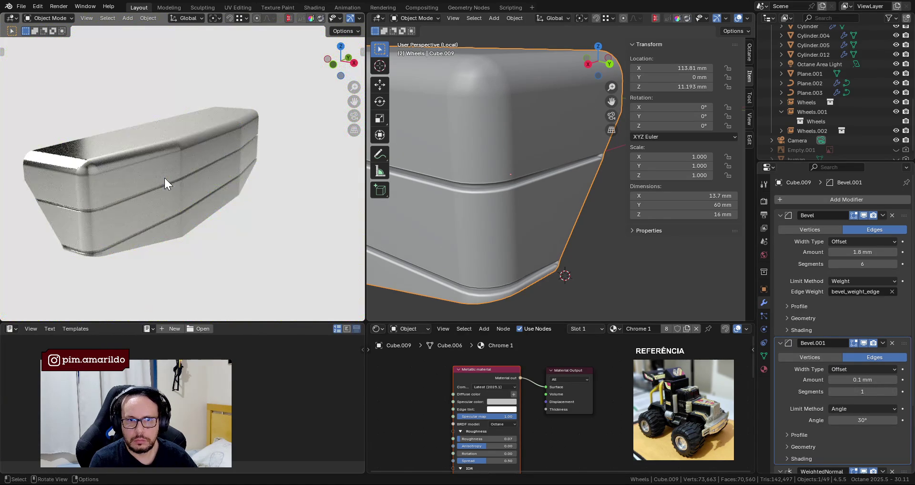
pyautogui.click(894, 391)
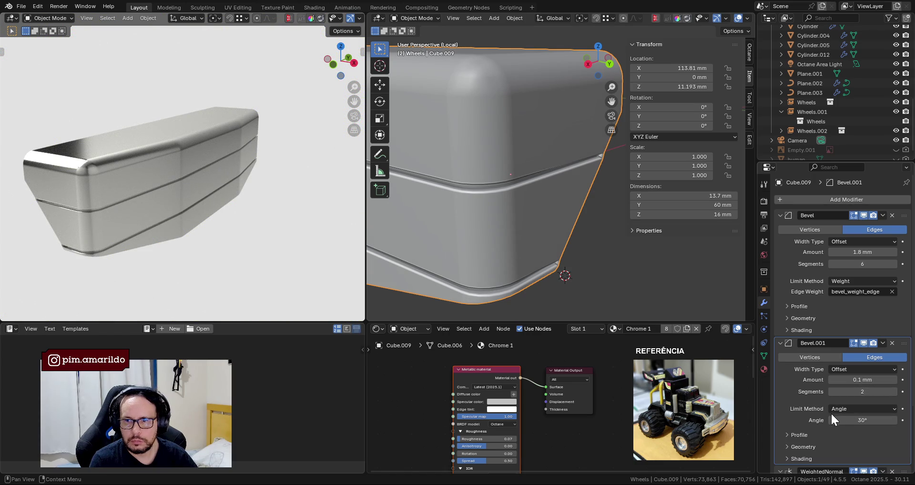
pyautogui.click(832, 392)
pyautogui.moveTo(499, 254)
pyautogui.mouseDown(button='middle')
pyautogui.moveTo(517, 196)
pyautogui.moveTo(482, 181)
pyautogui.moveTo(486, 202)
pyautogui.mouseUp(button='middle')
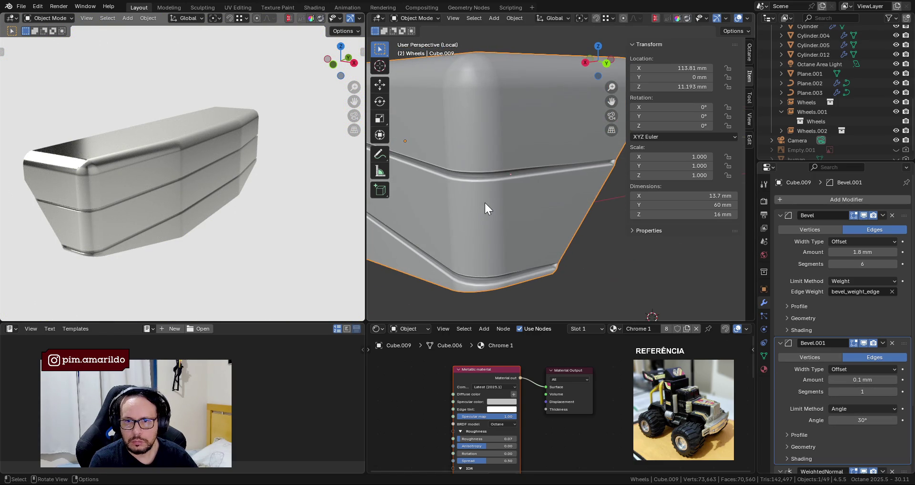
# Leave the Bevel.001 angle limit at 30° and inspect the bevelled part.
pyautogui.moveTo(860, 419); pyautogui.dragTo(848, 419)
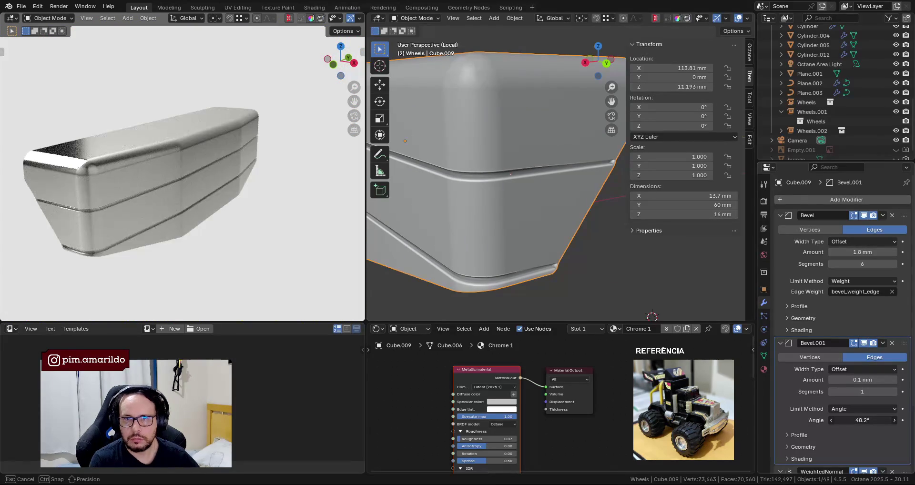
pyautogui.press('Escape')
pyautogui.moveTo(593, 252)
pyautogui.mouseDown(button='middle')
pyautogui.moveTo(553, 239)
pyautogui.moveTo(601, 256)
pyautogui.moveTo(502, 248)
pyautogui.moveTo(542, 222)
pyautogui.moveTo(599, 252)
pyautogui.moveTo(515, 233)
pyautogui.moveTo(471, 202)
pyautogui.moveTo(527, 228)
pyautogui.moveTo(542, 191)
pyautogui.mouseUp(button='middle')
pyautogui.scroll(1, 527, 229)
pyautogui.scroll(2, 528, 229)
pyautogui.scroll(2, 527, 231)
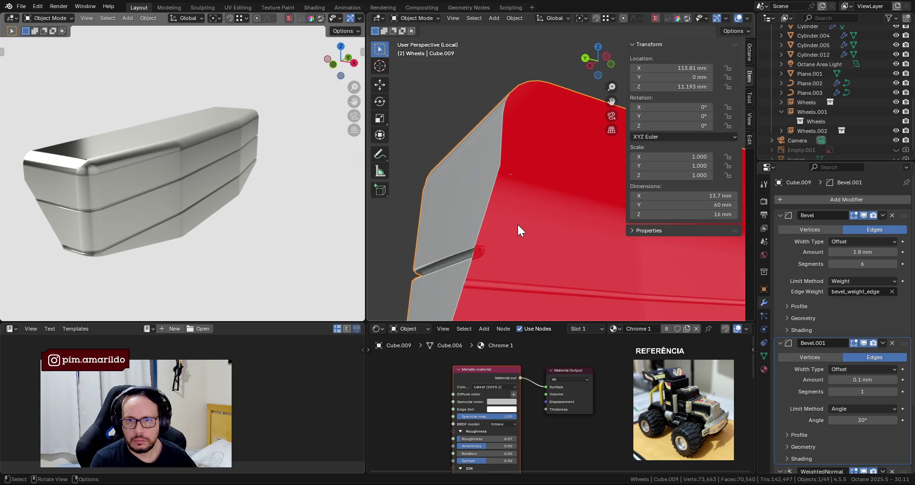
pyautogui.scroll(-3, 515, 234)
pyautogui.press('Tab')
# In Edit Mode, try box-selecting edges along the part's lower edge, then clear the selection.
pyautogui.moveTo(585, 279); pyautogui.dragTo(551, 219, button='middle')
pyautogui.keyDown('shift'); pyautogui.moveTo(552, 219); pyautogui.dragTo(589, 256); pyautogui.keyUp('shift')
pyautogui.moveTo(491, 284); pyautogui.dragTo(538, 322)
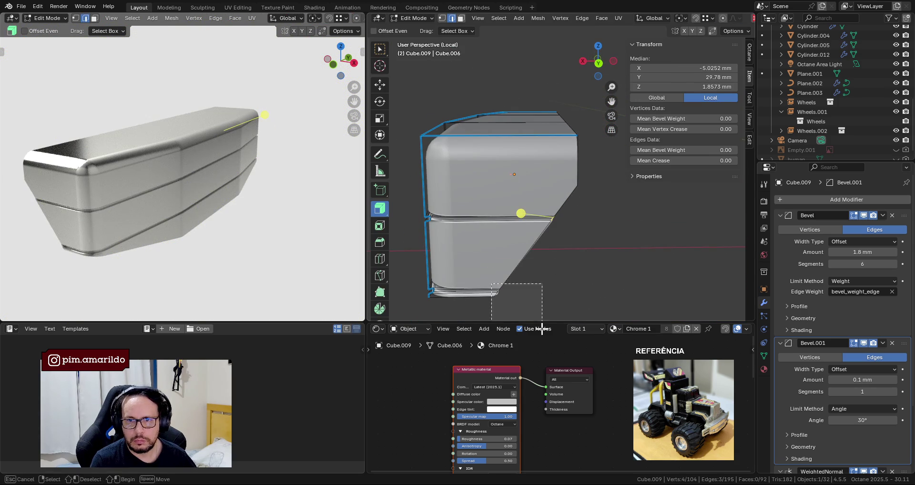
pyautogui.moveTo(553, 281)
pyautogui.mouseDown(button='middle')
pyautogui.moveTo(535, 307)
pyautogui.moveTo(475, 265)
pyautogui.moveTo(510, 261)
pyautogui.mouseUp(button='middle')
pyautogui.click(535, 308)
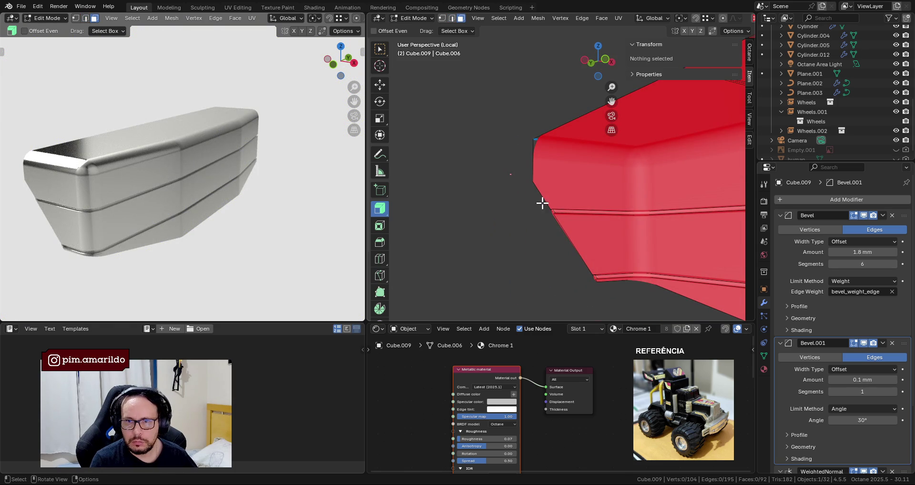
pyautogui.click(572, 251)
pyautogui.hotkey('alt', 'a')
pyautogui.press('2')
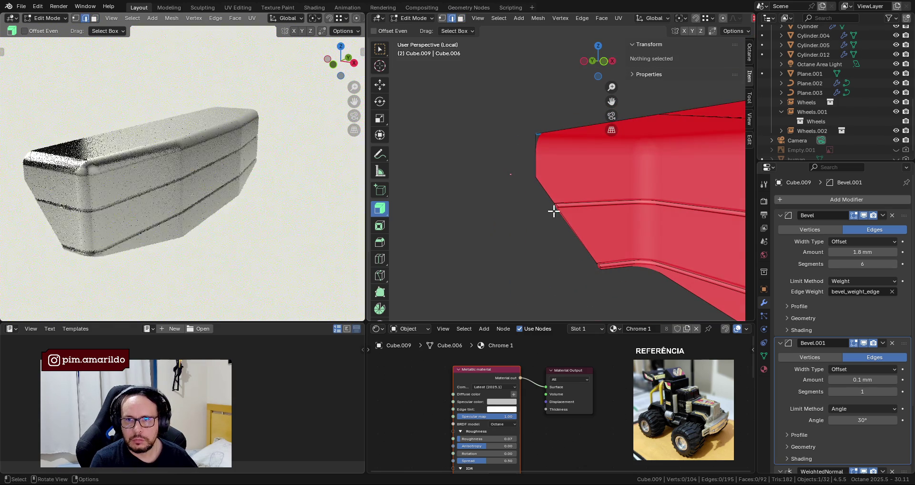
pyautogui.keyDown('shift'); pyautogui.click(562, 224); pyautogui.keyUp('shift')
# Switch to face select, try picking faces on the body, and orbit the preview to show the whole truck.
pyautogui.press('3')
pyautogui.moveTo(585, 220)
pyautogui.mouseDown(button='middle')
pyautogui.moveTo(567, 257)
pyautogui.moveTo(496, 272)
pyautogui.moveTo(453, 258)
pyautogui.mouseUp(button='middle')
pyautogui.keyDown('alt'); pyautogui.click(498, 280); pyautogui.keyUp('alt')
pyautogui.click(592, 272)
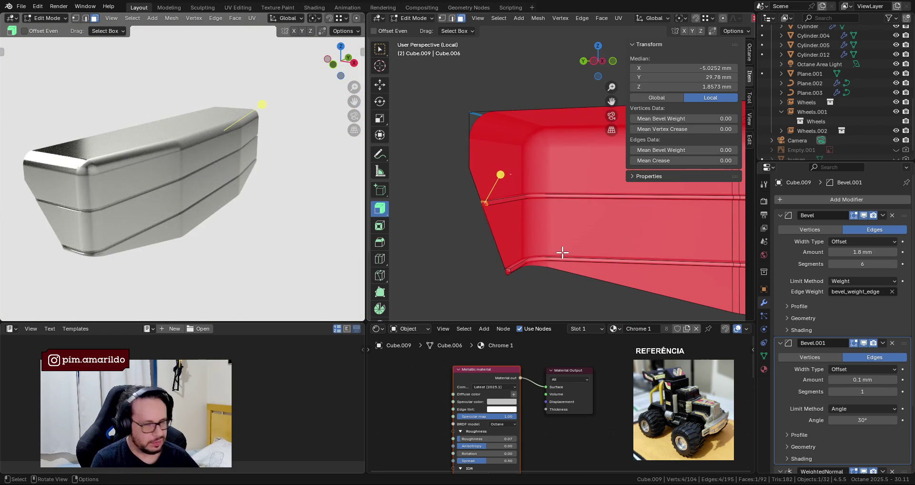
pyautogui.click(522, 278)
pyautogui.moveTo(523, 278); pyautogui.dragTo(518, 278, button='middle')
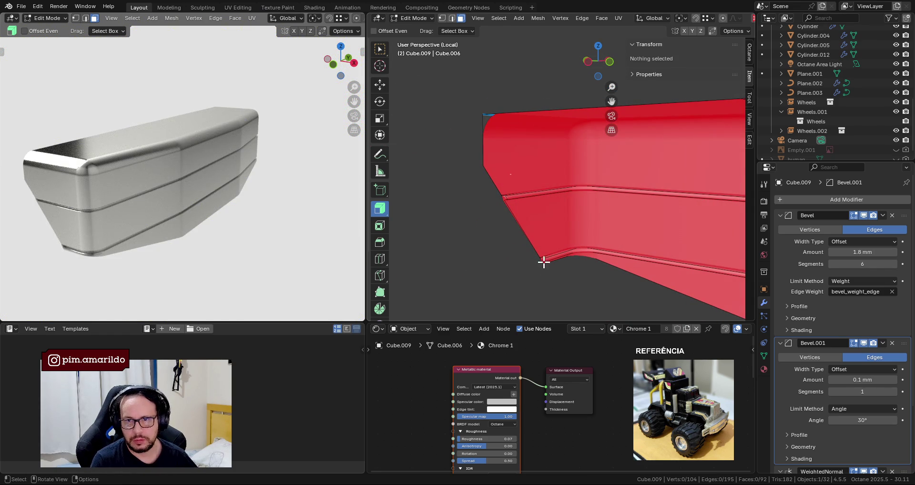
pyautogui.click(544, 263)
pyautogui.click(541, 255)
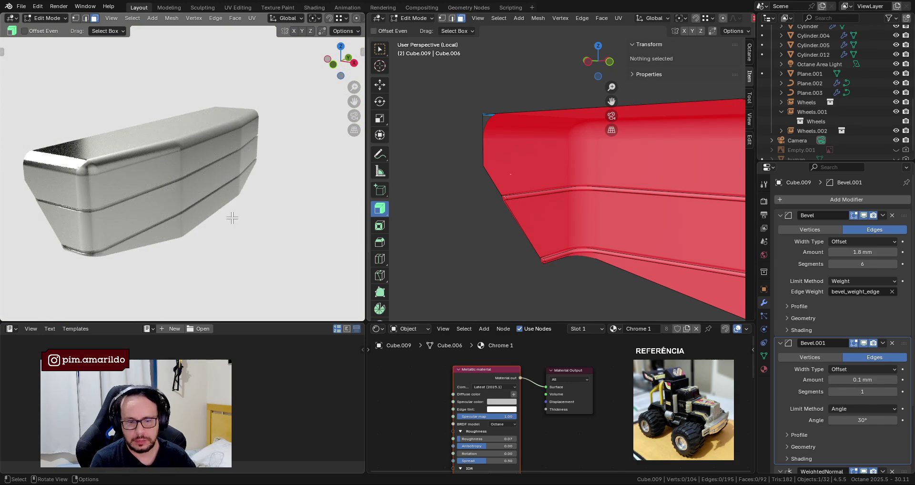
pyautogui.moveTo(220, 212)
pyautogui.mouseDown(button='middle')
pyautogui.moveTo(314, 211)
pyautogui.moveTo(227, 190)
pyautogui.moveTo(220, 168)
pyautogui.mouseUp(button='middle')
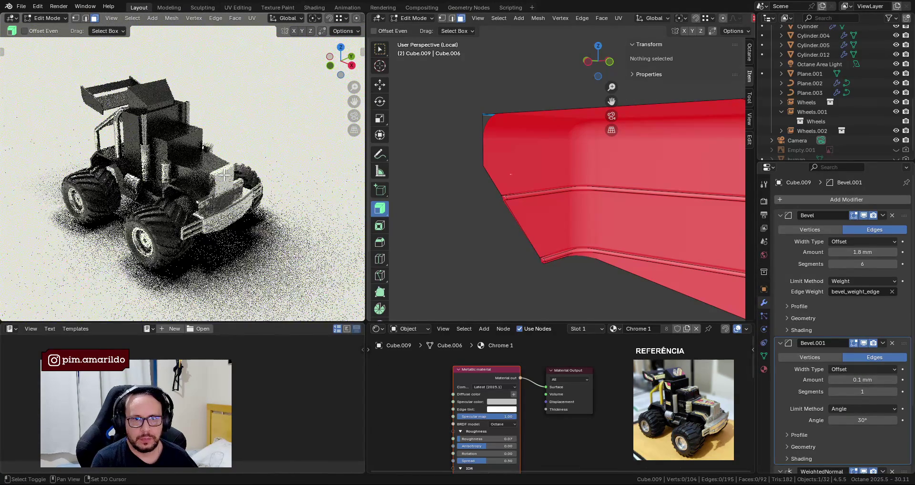
# Zoom the Octane preview onto the truck and select a face on the part's lower front corner.
pyautogui.scroll(2, 217, 169)
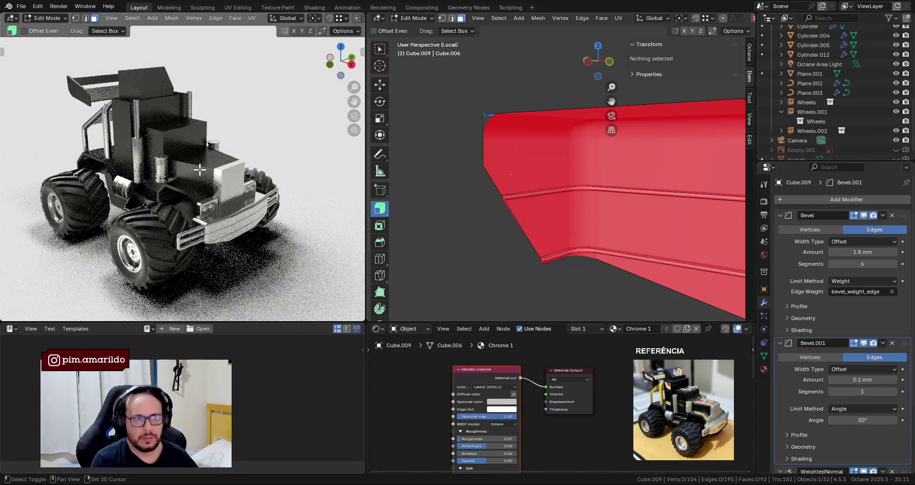
pyautogui.scroll(2, 210, 168)
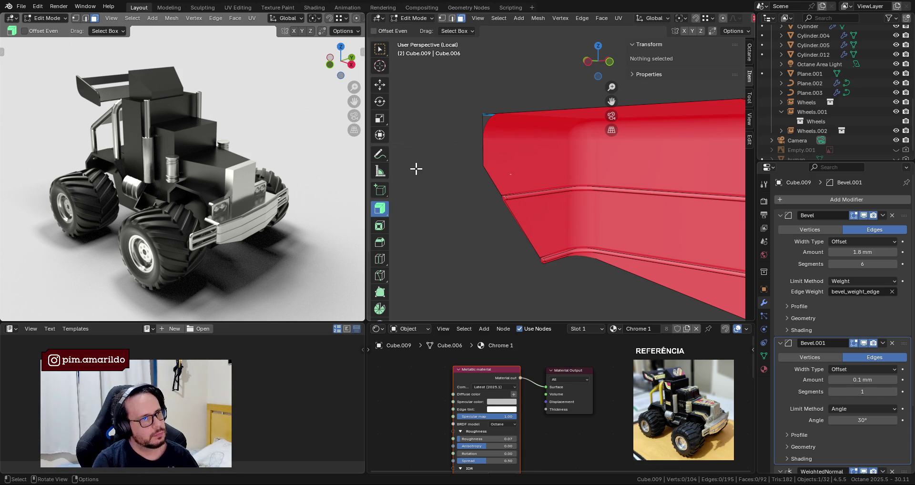
pyautogui.click(527, 218)
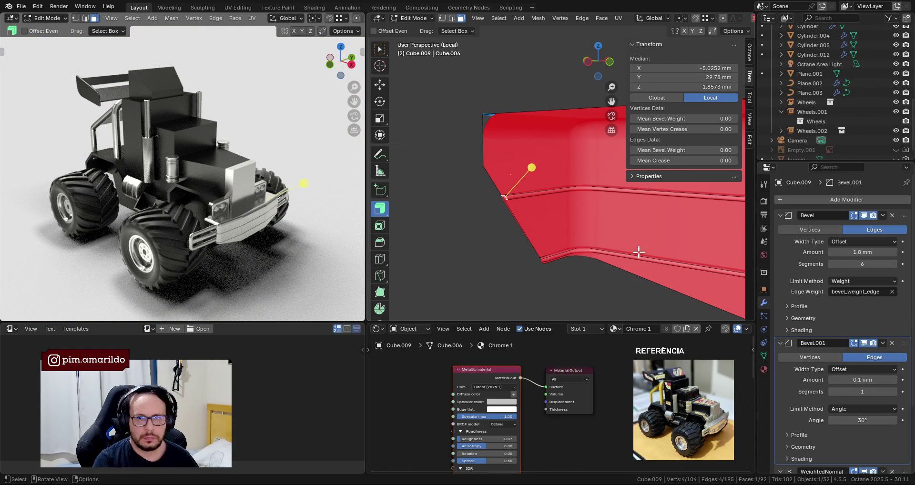
# Isolate the first small corner face on the lower bevel and delete it.
pyautogui.keyDown('ctrl'); pyautogui.click(518, 198); pyautogui.keyUp('ctrl')
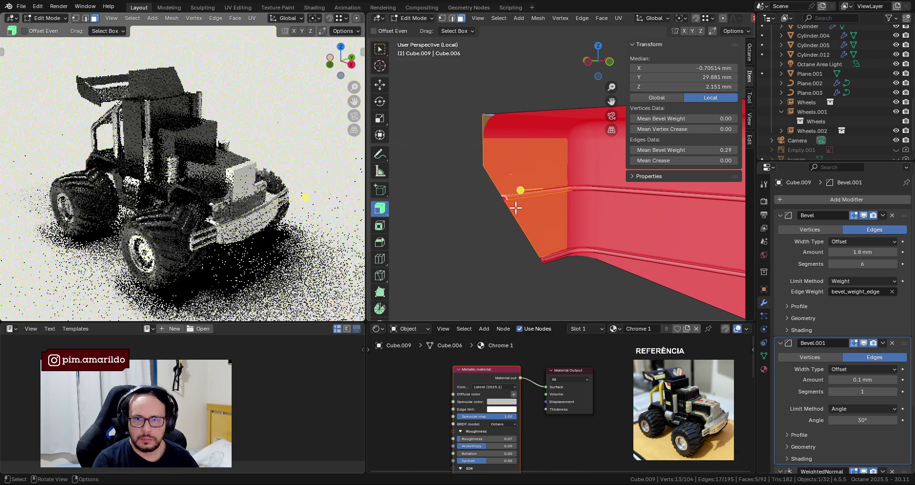
pyautogui.keyDown('ctrl'); pyautogui.click(566, 217); pyautogui.keyUp('ctrl')
pyautogui.keyDown('ctrl'); pyautogui.click(547, 261); pyautogui.keyUp('ctrl')
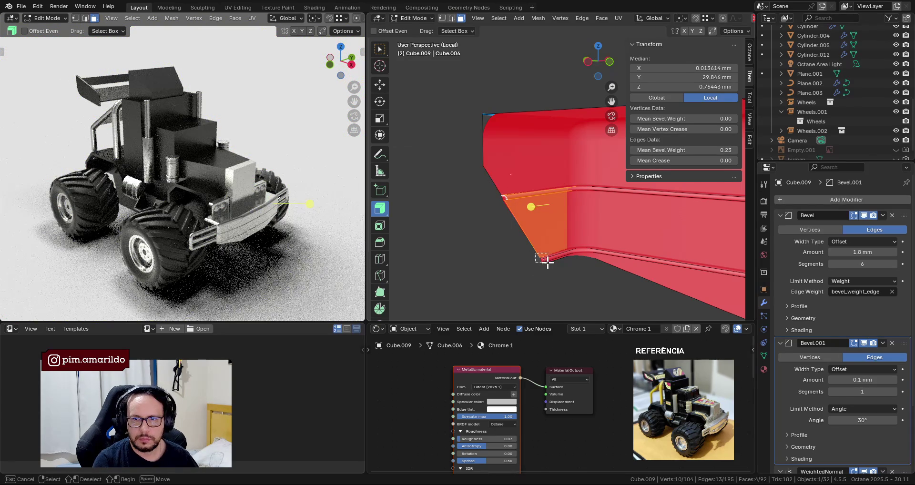
pyautogui.moveTo(568, 267)
pyautogui.keyDown('shift'); pyautogui.mouseDown(button='middle')
pyautogui.moveTo(521, 238)
pyautogui.moveTo(546, 202)
pyautogui.moveTo(560, 261)
pyautogui.moveTo(580, 210)
pyautogui.moveTo(601, 212)
pyautogui.mouseUp(button='middle'); pyautogui.keyUp('shift')
pyautogui.hotkey('ctrl', 'z')
pyautogui.keyDown('ctrl'); pyautogui.click(581, 185); pyautogui.keyUp('ctrl')
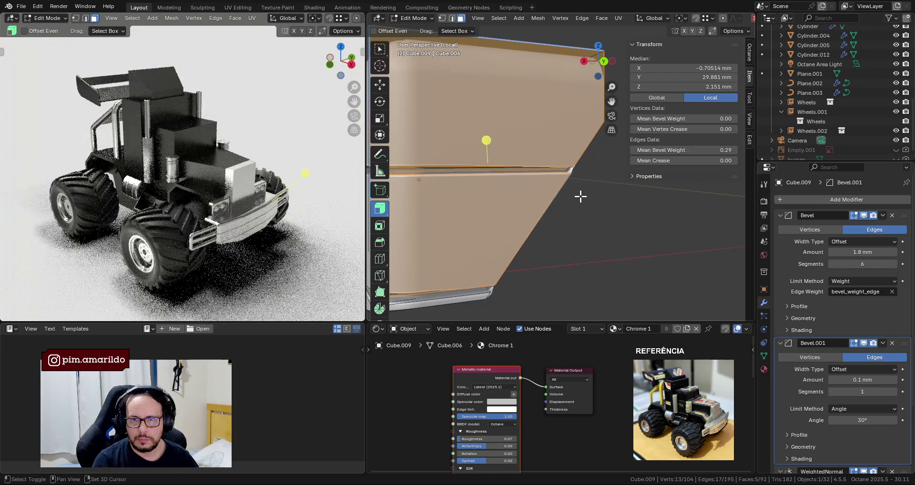
pyautogui.click(574, 170)
pyautogui.moveTo(574, 170); pyautogui.dragTo(591, 195, button='middle')
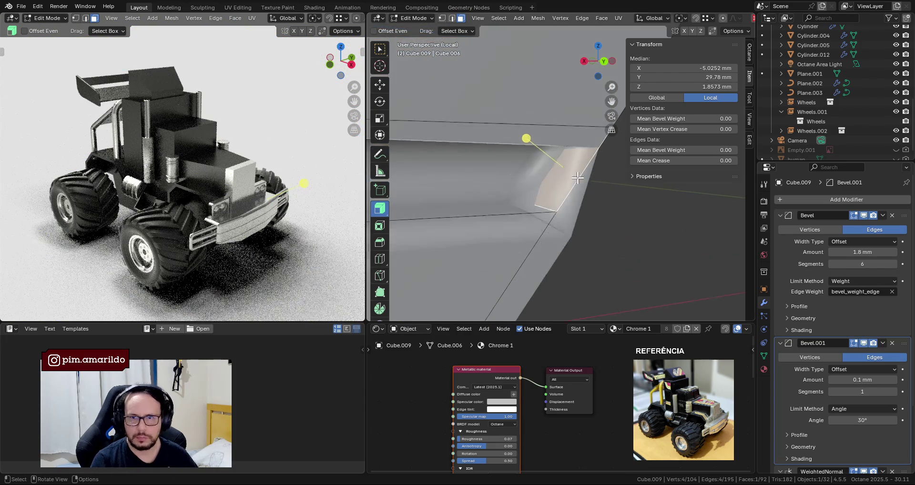
pyautogui.press('x')
pyautogui.click(601, 237)
# Delete a second corner face on the lower side panel.
pyautogui.moveTo(598, 237)
pyautogui.mouseDown(button='middle')
pyautogui.moveTo(554, 260)
pyautogui.moveTo(538, 253)
pyautogui.mouseUp(button='middle')
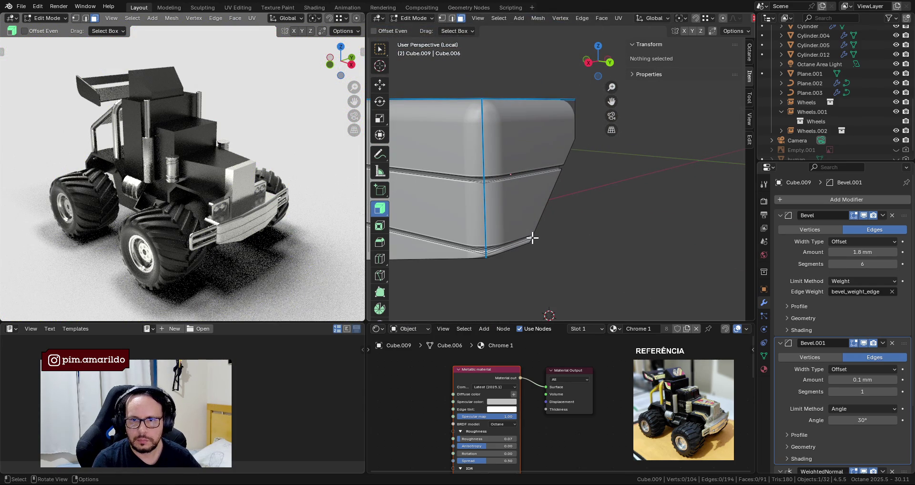
pyautogui.keyDown('alt'); pyautogui.click(542, 237); pyautogui.keyUp('alt')
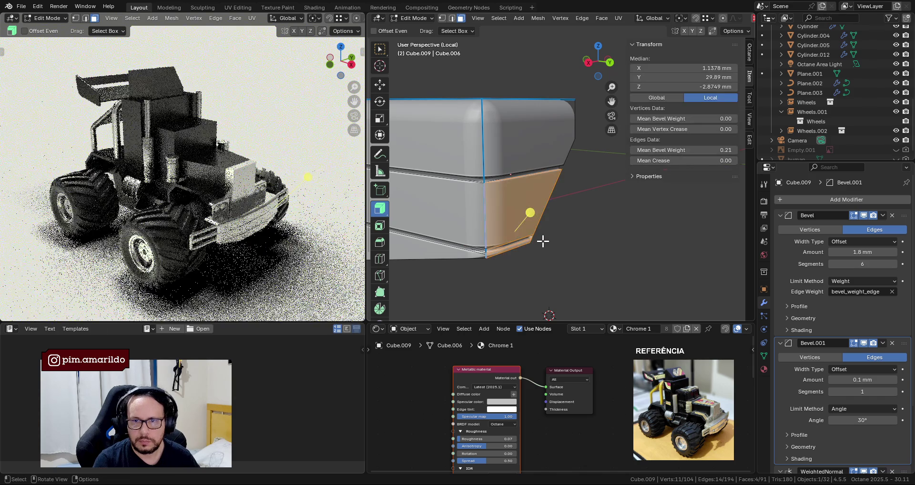
pyautogui.click(532, 236)
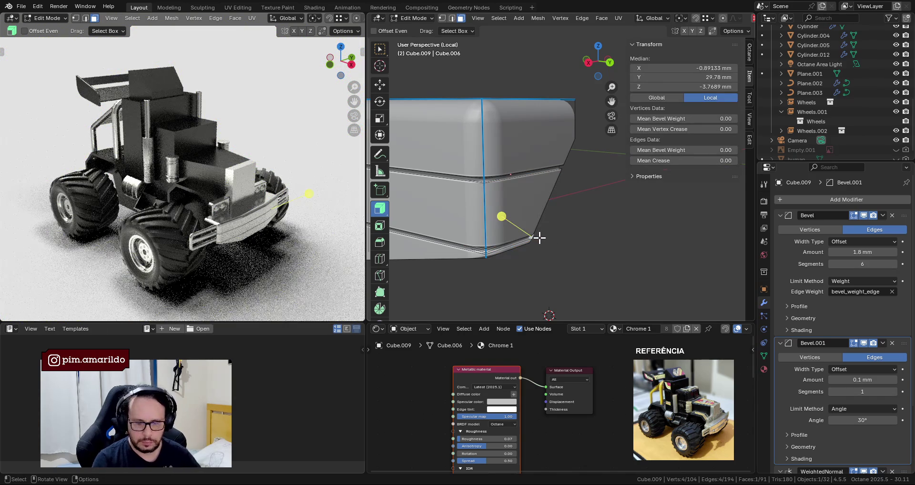
pyautogui.scroll(5, 537, 238)
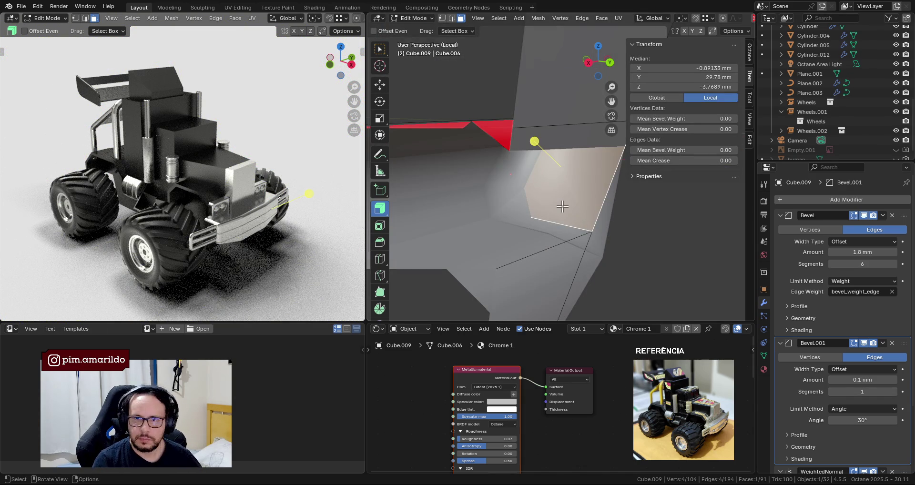
pyautogui.press('x')
pyautogui.click(562, 206)
pyautogui.scroll(-2, 558, 210)
pyautogui.scroll(-2, 551, 221)
pyautogui.scroll(-2, 463, 190)
pyautogui.scroll(-3, 491, 183)
# Delete the corner face at the opposite end of the long bar.
pyautogui.moveTo(490, 183)
pyautogui.mouseDown(button='middle')
pyautogui.moveTo(611, 193)
pyautogui.moveTo(516, 223)
pyautogui.mouseUp(button='middle')
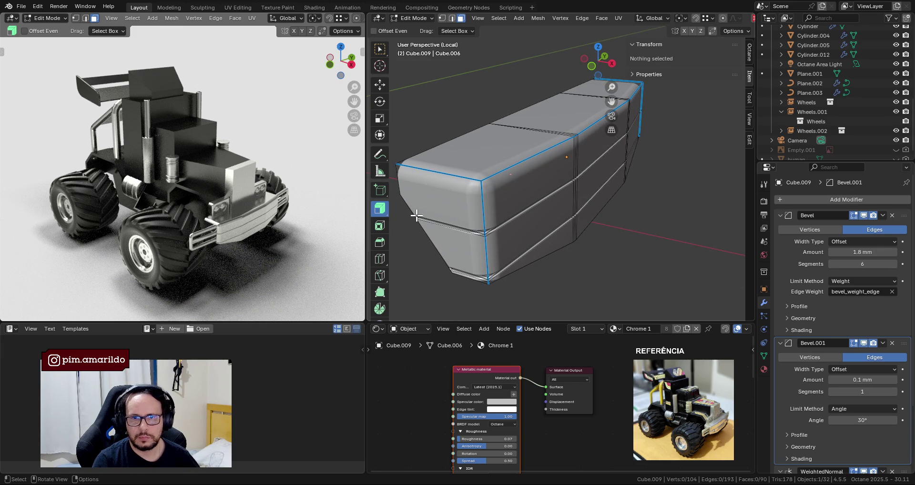
pyautogui.keyDown('alt'); pyautogui.click(416, 215); pyautogui.keyUp('alt')
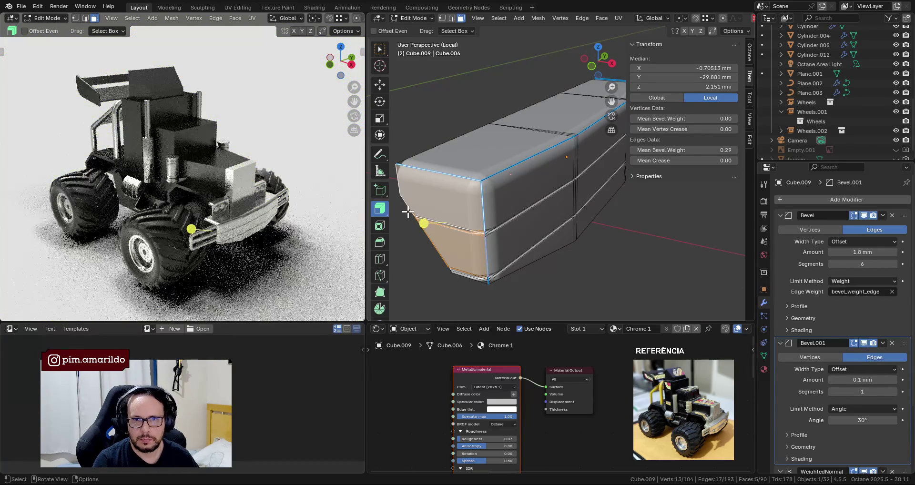
pyautogui.scroll(3, 423, 223)
pyautogui.scroll(3, 460, 204)
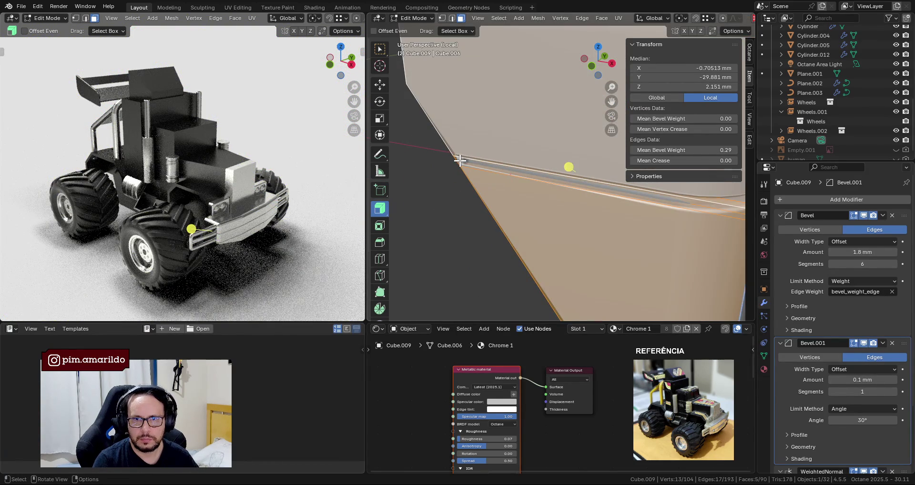
pyautogui.moveTo(461, 160); pyautogui.dragTo(577, 147, button='middle')
pyautogui.click(527, 204)
pyautogui.scroll(3, 532, 209)
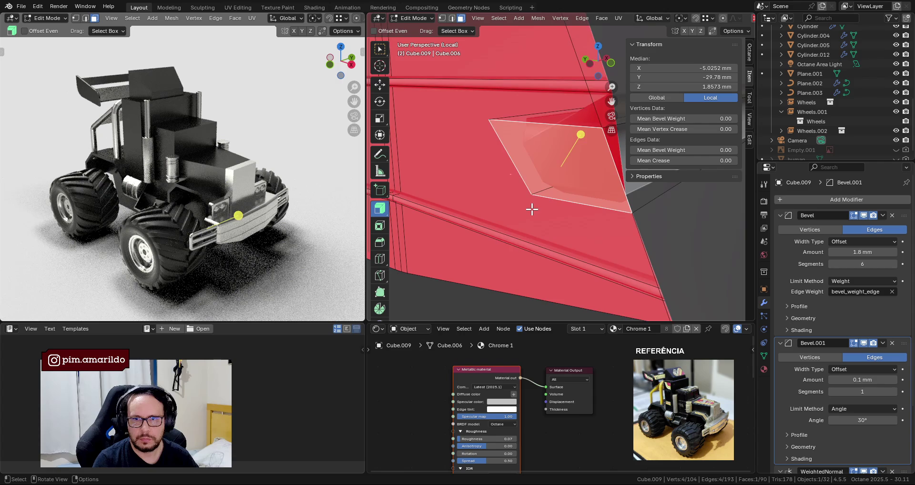
pyautogui.press('x')
pyautogui.click(535, 212)
# Delete one more corner face and return to Object Mode.
pyautogui.moveTo(536, 216)
pyautogui.mouseDown(button='middle')
pyautogui.moveTo(579, 262)
pyautogui.moveTo(542, 230)
pyautogui.moveTo(498, 240)
pyautogui.mouseUp(button='middle')
pyautogui.click(589, 261)
pyautogui.press('x')
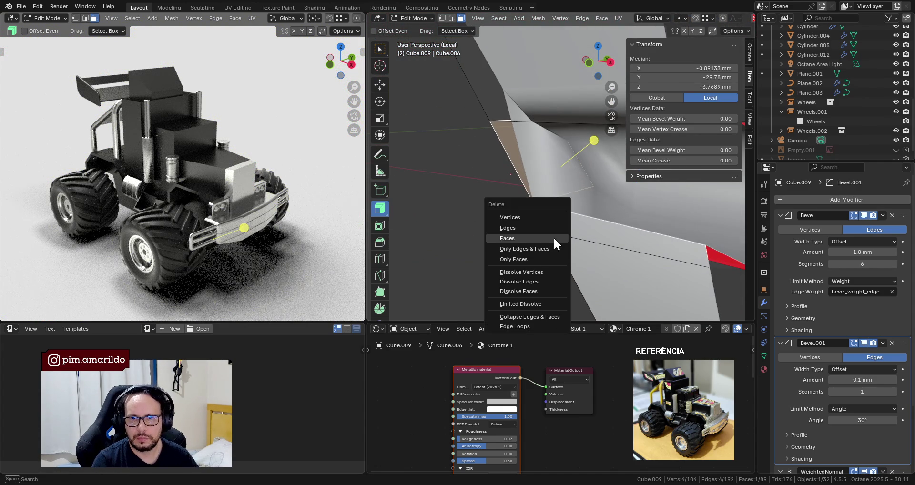
pyautogui.click(496, 241)
pyautogui.scroll(-3, 552, 237)
pyautogui.scroll(-2, 552, 236)
pyautogui.press('Tab')
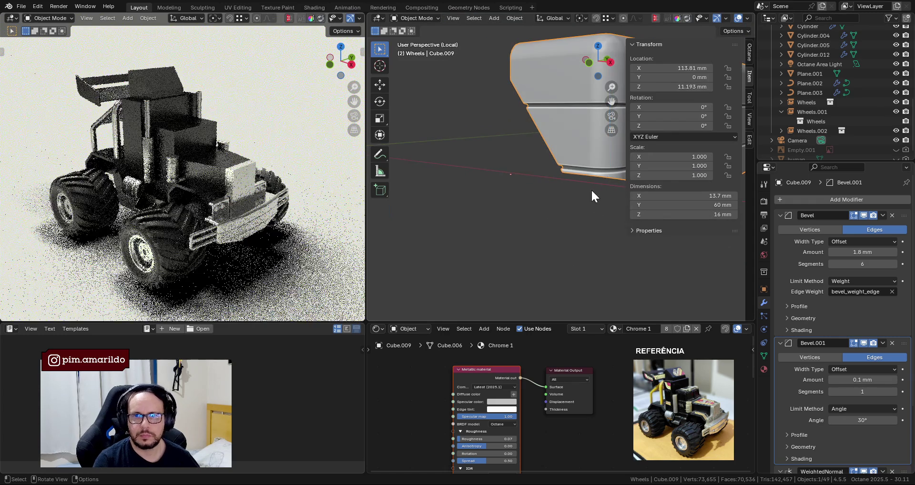
# Snap to a side view of the truck, hide the sidebar and deselect everything.
pyautogui.moveTo(544, 207)
pyautogui.mouseDown(button='middle')
pyautogui.moveTo(522, 187)
pyautogui.moveTo(501, 220)
pyautogui.moveTo(528, 216)
pyautogui.moveTo(442, 207)
pyautogui.moveTo(502, 210)
pyautogui.mouseUp(button='middle')
pyautogui.press('ctrl+KP_3')
pyautogui.scroll(-4, 510, 210)
pyautogui.scroll(2, 501, 215)
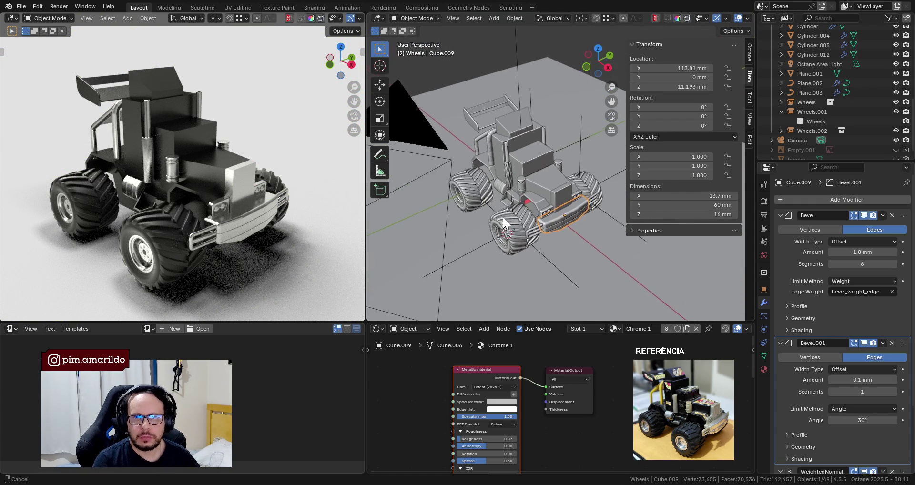
pyautogui.scroll(2, 505, 214)
pyautogui.press('n')
pyautogui.moveTo(596, 160)
pyautogui.mouseDown(button='middle')
pyautogui.moveTo(550, 170)
pyautogui.moveTo(611, 113)
pyautogui.moveTo(656, 104)
pyautogui.moveTo(670, 118)
pyautogui.moveTo(604, 139)
pyautogui.mouseUp(button='middle')
pyautogui.click(684, 99)
# Save the project as 001-B.blend and view the truck from the top orthographic view.
pyautogui.hotkey('ctrl', 's')
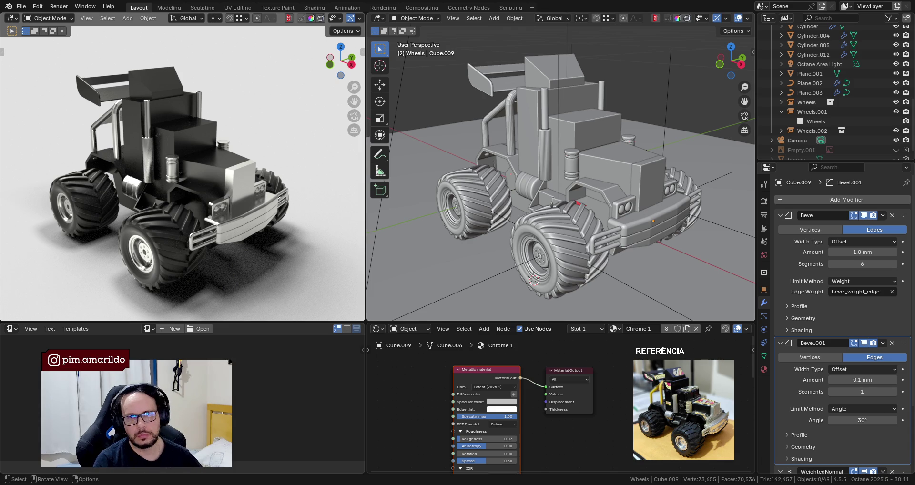
pyautogui.press('KP_7')
pyautogui.scroll(-2, 578, 164)
pyautogui.scroll(1, 619, 157)
pyautogui.scroll(1, 624, 192)
pyautogui.scroll(1, 628, 206)
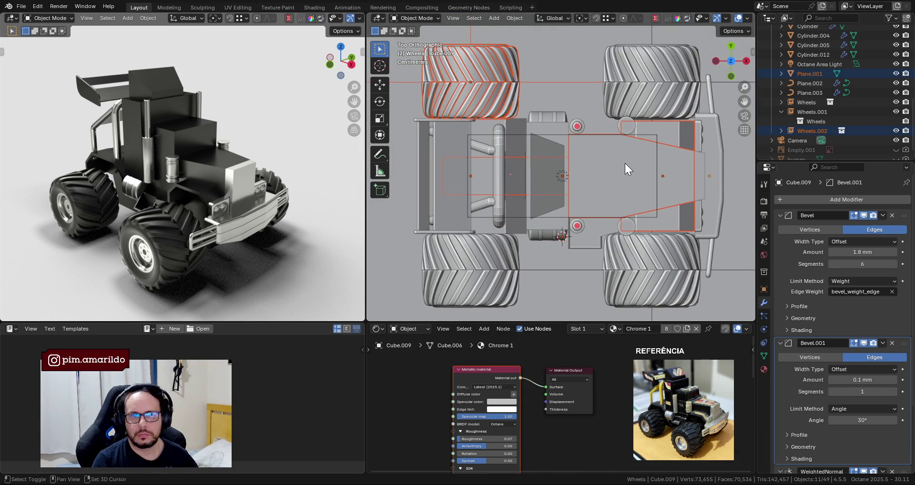
pyautogui.scroll(-1, 625, 202)
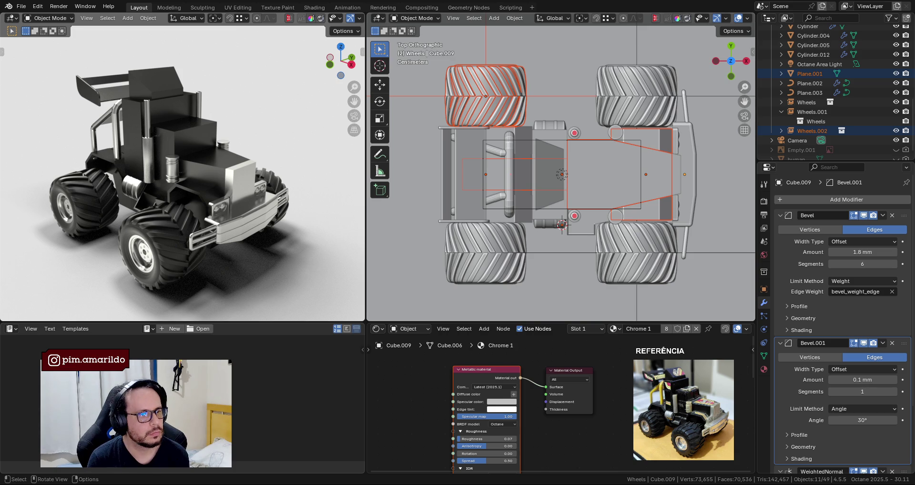
pyautogui.moveTo(476, 201); pyautogui.dragTo(619, 99, button='middle')
pyautogui.click(625, 73)
pyautogui.moveTo(553, 125); pyautogui.dragTo(592, 124, button='middle')
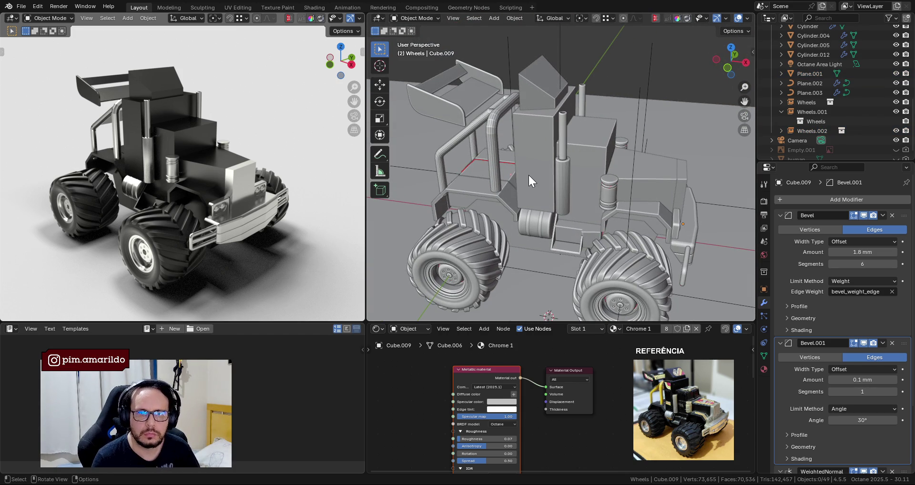
pyautogui.scroll(-2, 528, 174)
pyautogui.moveTo(574, 178); pyautogui.dragTo(503, 166, button='middle')
pyautogui.click(570, 234)
pyautogui.moveTo(573, 237); pyautogui.dragTo(512, 208, button='middle')
pyautogui.scroll(2, 517, 209)
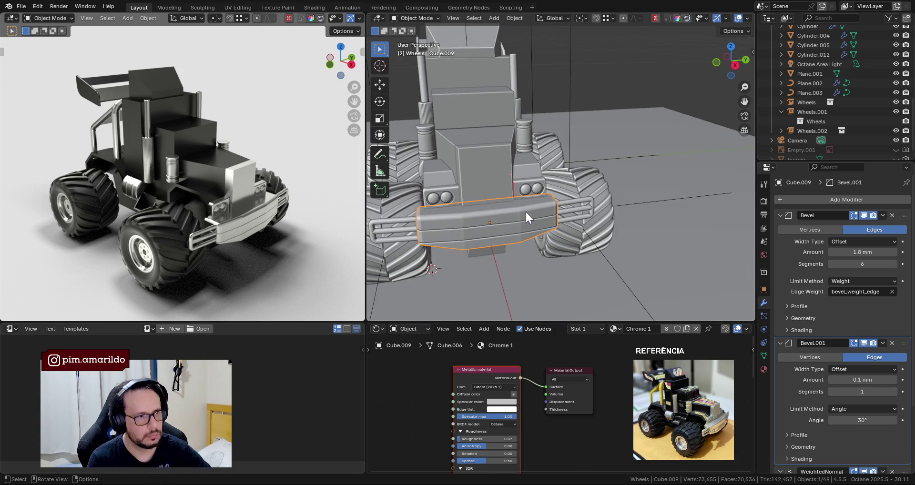
pyautogui.moveTo(517, 175); pyautogui.dragTo(541, 176, button='middle')
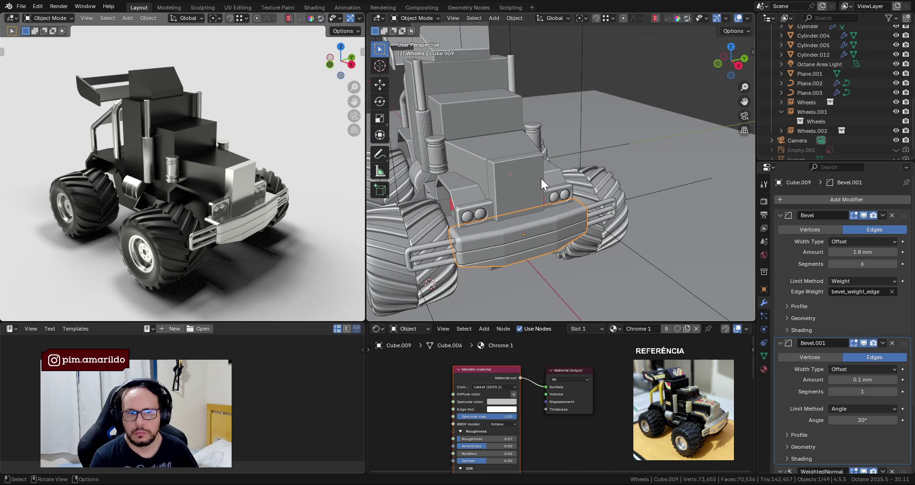
# Save, select the headlight block Cube.007 and toggle Local View to isolate it.
pyautogui.click(607, 76)
pyautogui.hotkey('ctrl', 's')
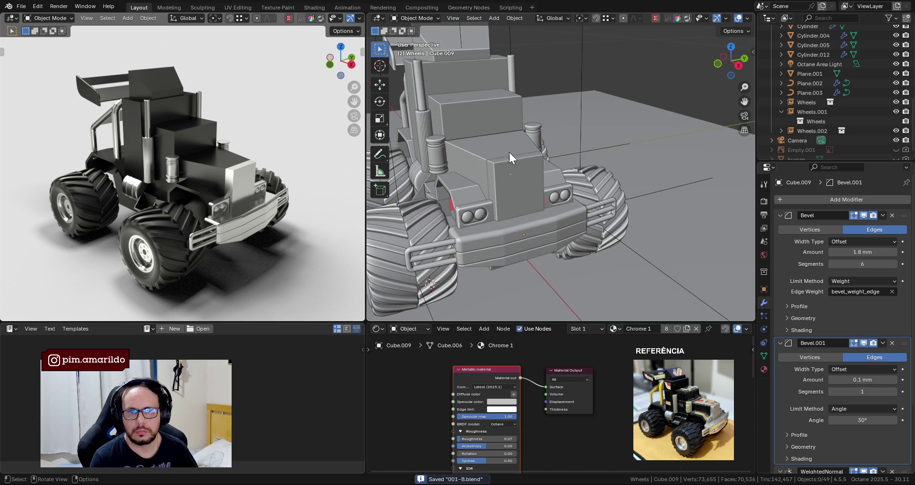
pyautogui.moveTo(510, 168); pyautogui.dragTo(518, 177, button='middle')
pyautogui.click(495, 221)
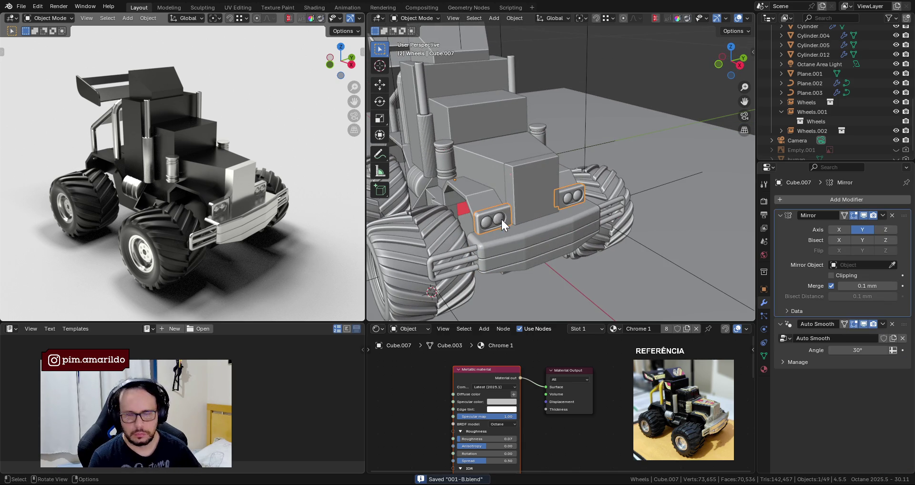
pyautogui.press('KP_Divide')
pyautogui.press('KP_Divide')
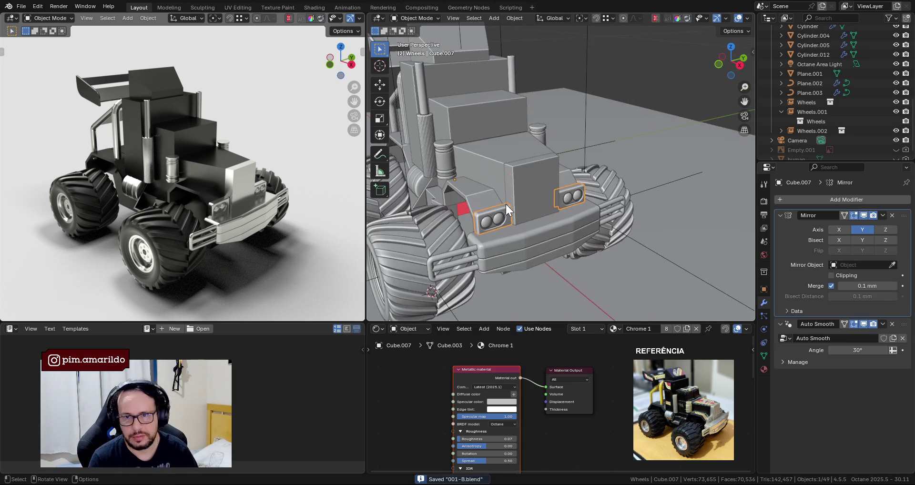
pyautogui.press('KP_Divide')
pyautogui.moveTo(505, 202); pyautogui.dragTo(525, 207, button='middle')
pyautogui.scroll(2, 518, 206)
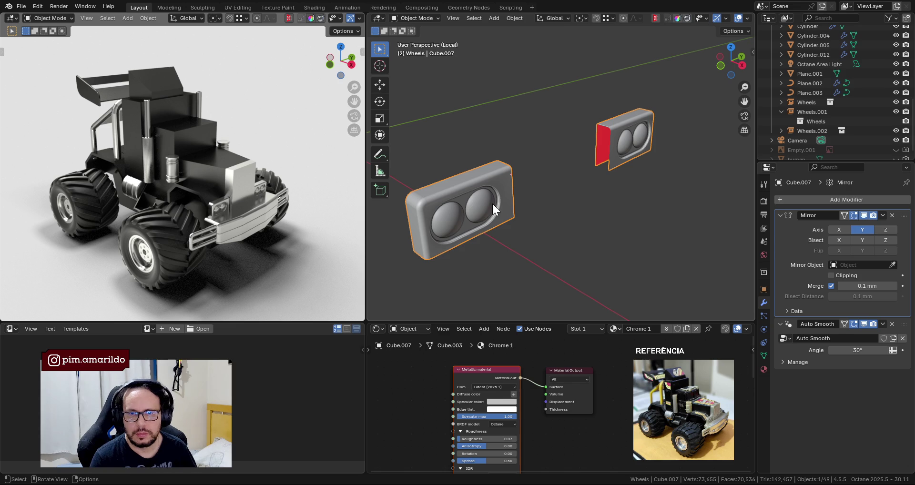
# Show the render view's sidebar with the Octane Postprocess settings expanded.
pyautogui.press('n')
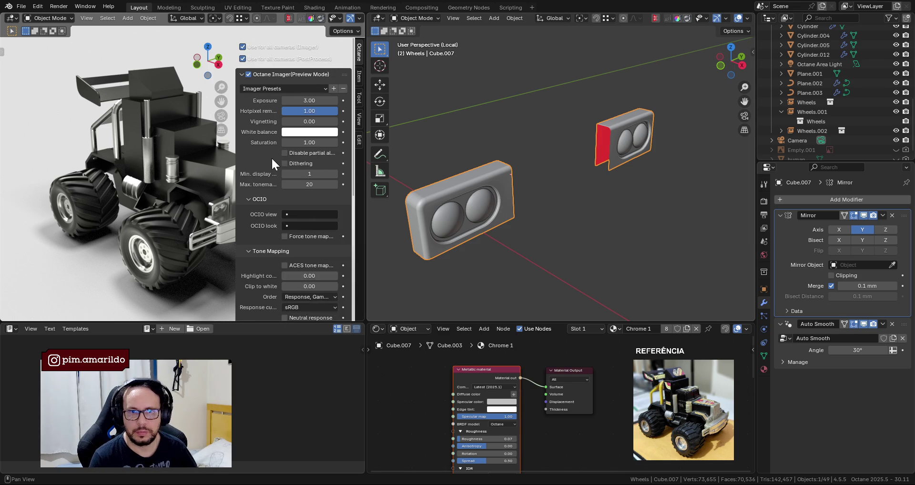
pyautogui.scroll(-2, 286, 160)
pyautogui.press('n')
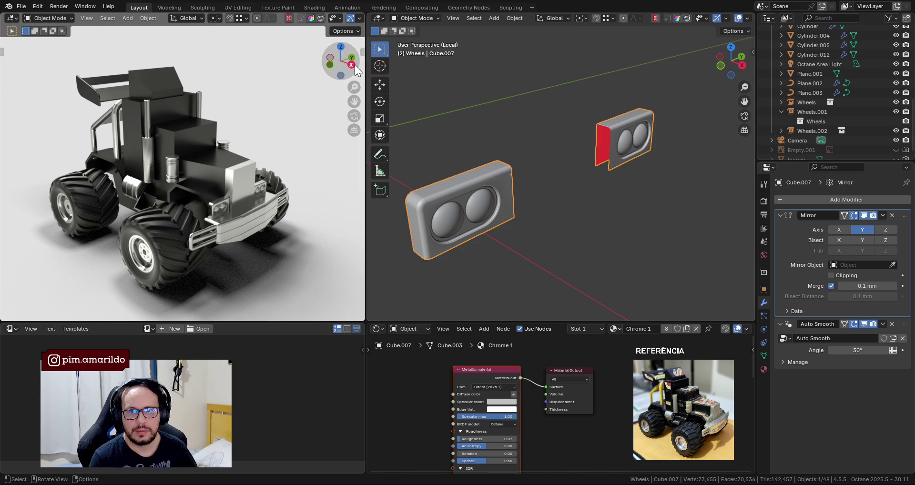
pyautogui.press('n')
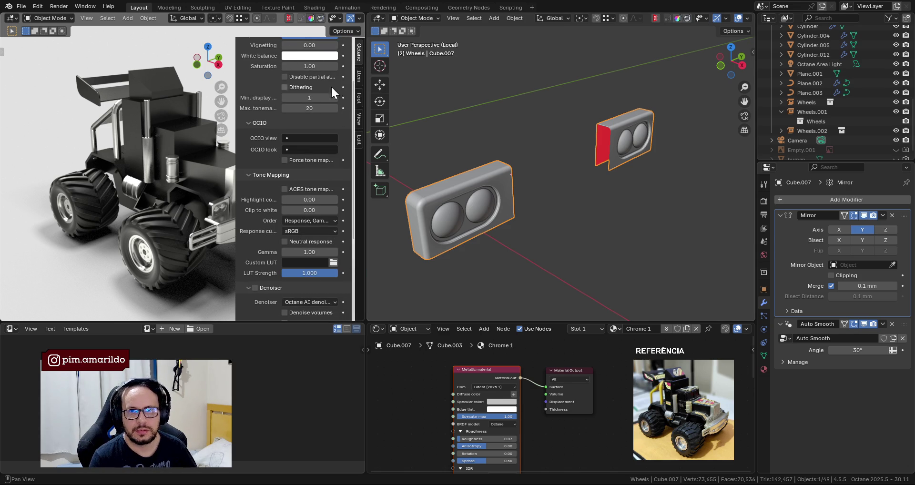
pyautogui.scroll(4, 264, 116)
pyautogui.scroll(-4, 262, 104)
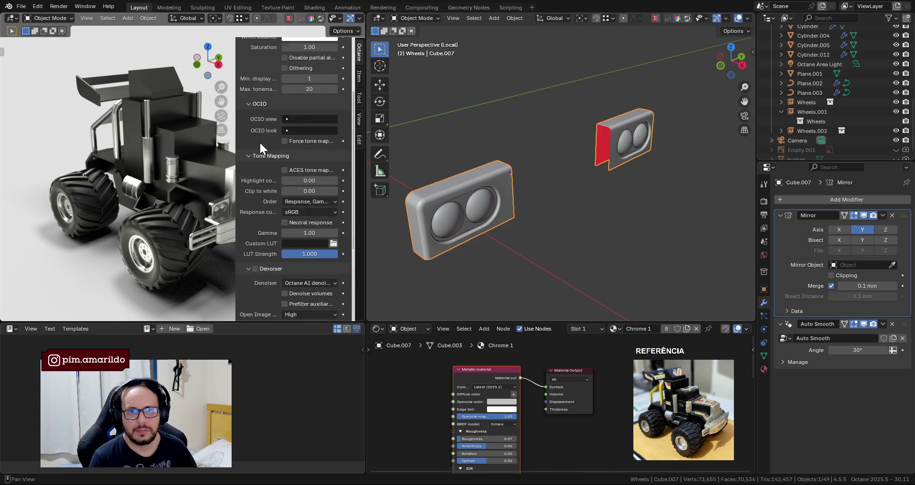
pyautogui.scroll(-5, 260, 140)
pyautogui.click(242, 314)
pyautogui.scroll(-8, 265, 227)
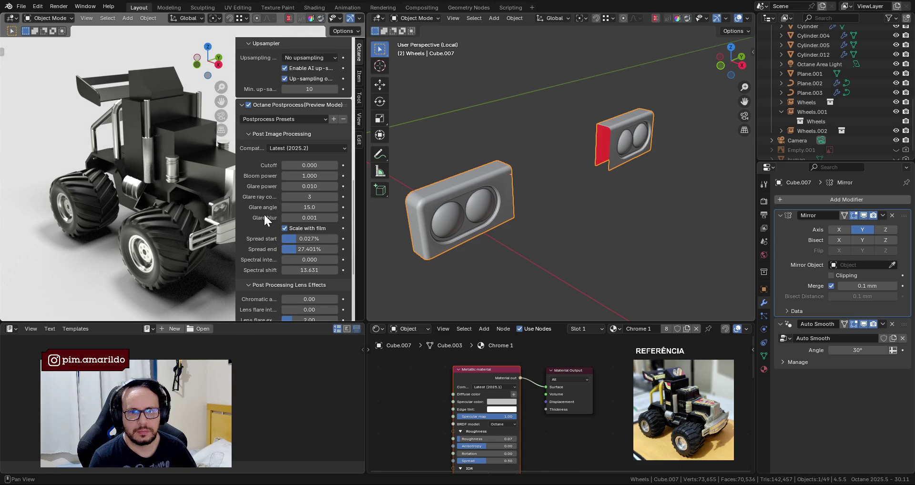
pyautogui.click(493, 134)
pyautogui.click(477, 223)
pyautogui.moveTo(476, 223); pyautogui.dragTo(496, 189, button='middle')
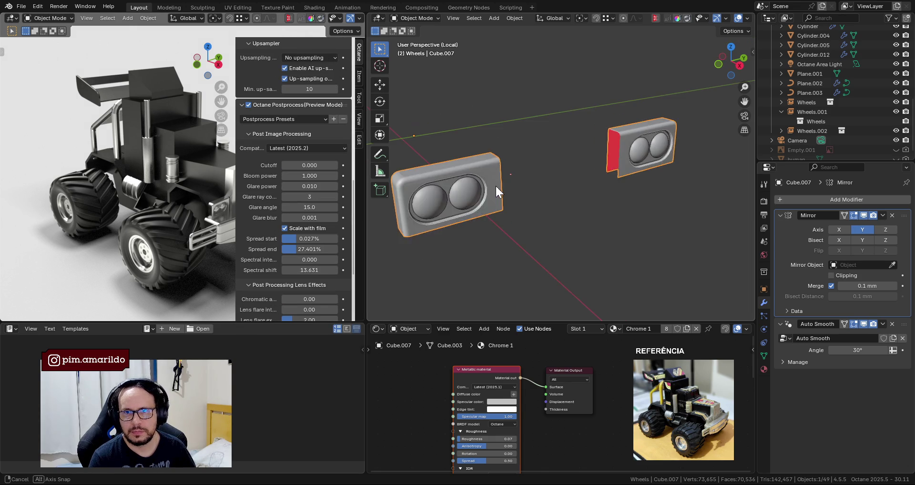
# In edge select, dissolve the three innermost edge rings at the left bulb's centre.
pyautogui.press('Tab')
pyautogui.scroll(6, 513, 199)
pyautogui.press('2')
pyautogui.keyDown('alt'); pyautogui.click(457, 241); pyautogui.keyUp('alt')
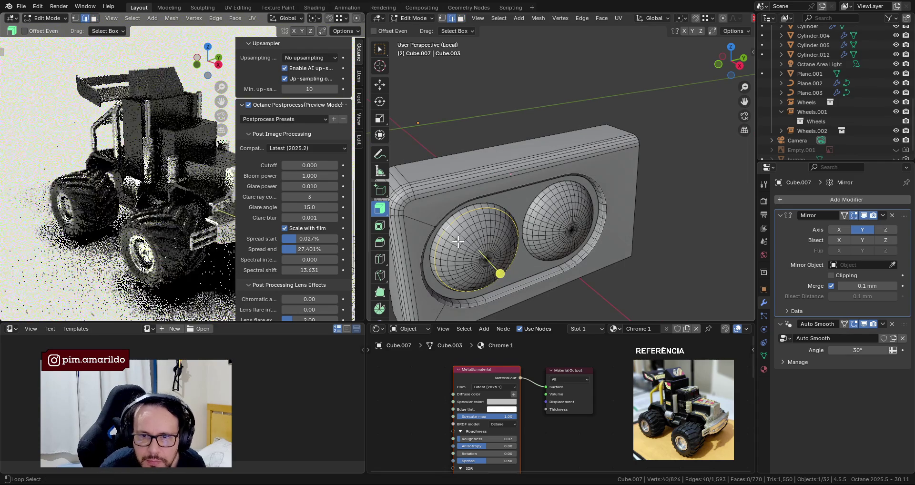
pyautogui.keyDown('alt'); pyautogui.keyDown('shift'); pyautogui.click(461, 244); pyautogui.keyUp('shift'); pyautogui.keyUp('alt')
pyautogui.keyDown('alt'); pyautogui.keyDown('shift'); pyautogui.click(466, 249); pyautogui.keyUp('shift'); pyautogui.keyUp('alt')
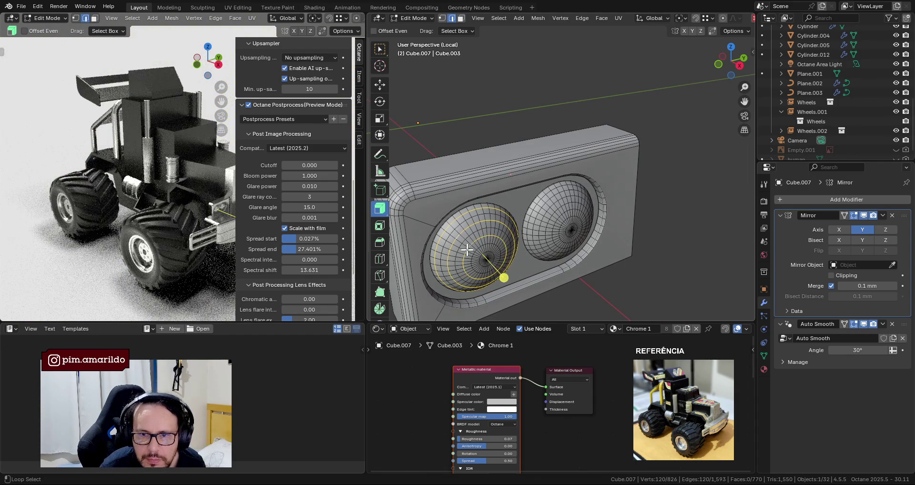
pyautogui.moveTo(467, 249); pyautogui.dragTo(574, 244, button='middle')
pyautogui.press('x')
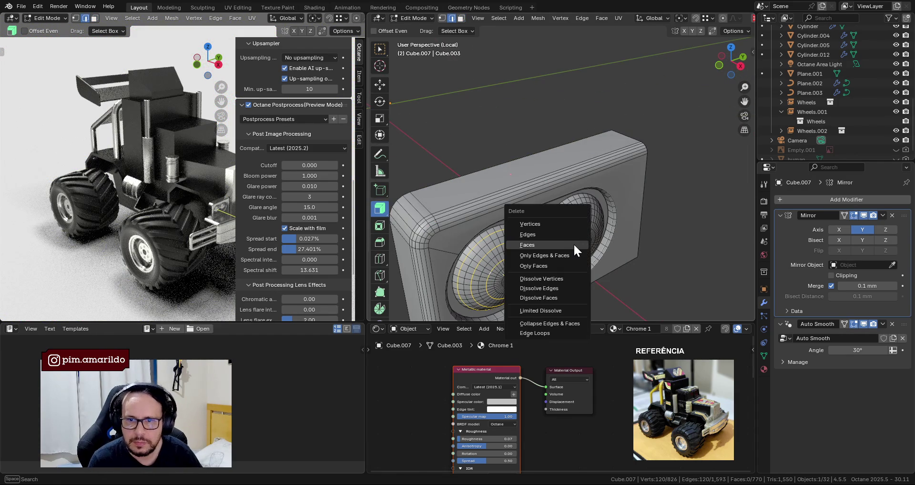
pyautogui.click(559, 288)
# Dissolve three more edge rings around the left bulb's pole.
pyautogui.press('Tab')
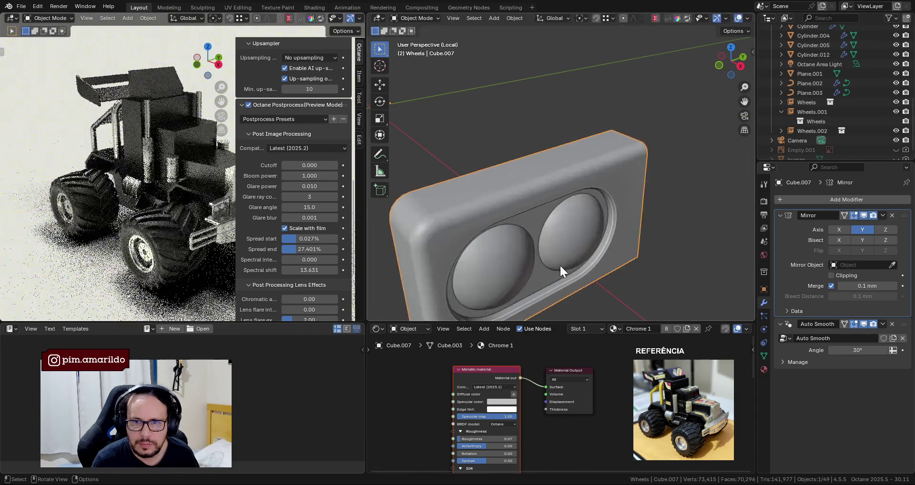
pyautogui.moveTo(559, 264)
pyautogui.mouseDown(button='middle')
pyautogui.moveTo(534, 253)
pyautogui.moveTo(506, 196)
pyautogui.moveTo(530, 207)
pyautogui.moveTo(470, 254)
pyautogui.moveTo(507, 219)
pyautogui.moveTo(496, 239)
pyautogui.moveTo(501, 231)
pyautogui.mouseUp(button='middle')
pyautogui.press('Tab')
pyautogui.click(469, 254)
pyautogui.scroll(4, 507, 219)
pyautogui.scroll(2, 501, 230)
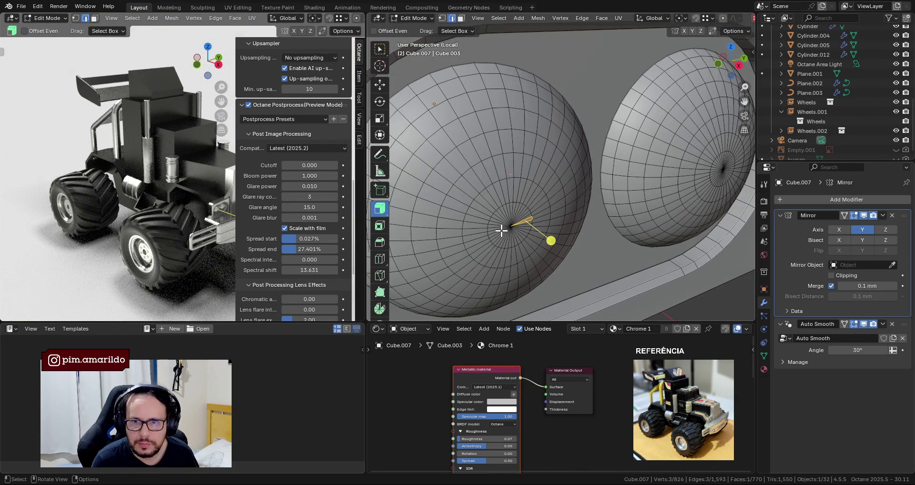
pyautogui.keyDown('alt'); pyautogui.click(510, 221); pyautogui.keyUp('alt')
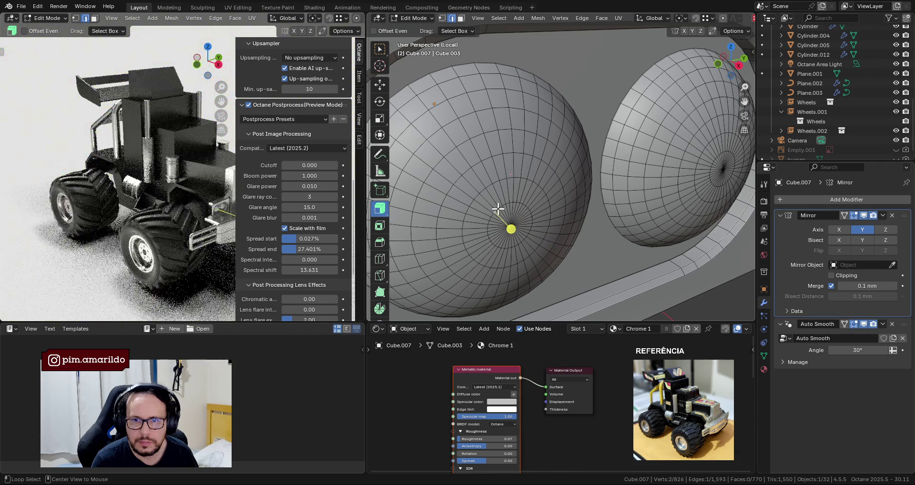
pyautogui.keyDown('alt'); pyautogui.keyDown('shift'); pyautogui.click(465, 172); pyautogui.keyUp('shift'); pyautogui.keyUp('alt')
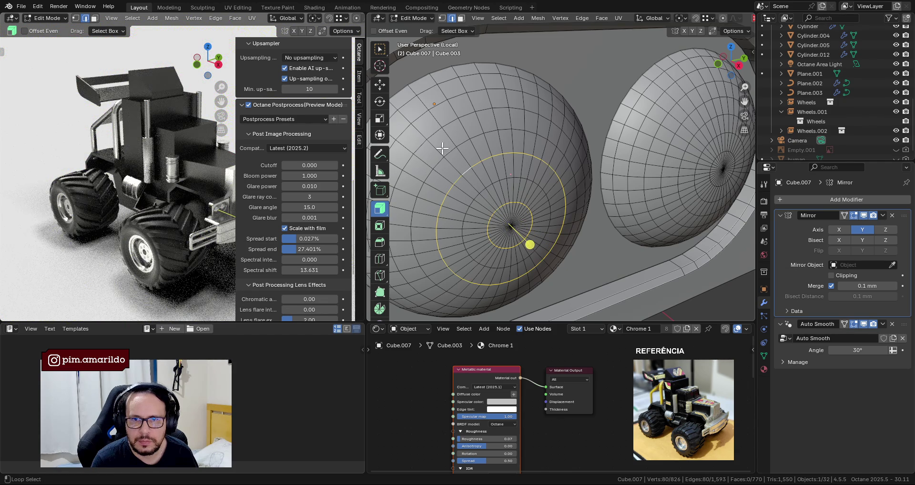
pyautogui.keyDown('alt'); pyautogui.keyDown('shift'); pyautogui.click(433, 132); pyautogui.keyUp('shift'); pyautogui.keyUp('alt')
pyautogui.scroll(-2, 460, 129)
pyautogui.press('x')
pyautogui.click(600, 187)
# Dissolve four edge rings around the right bulb's pole.
pyautogui.moveTo(600, 188)
pyautogui.mouseDown(button='middle')
pyautogui.moveTo(592, 163)
pyautogui.moveTo(507, 180)
pyautogui.mouseUp(button='middle')
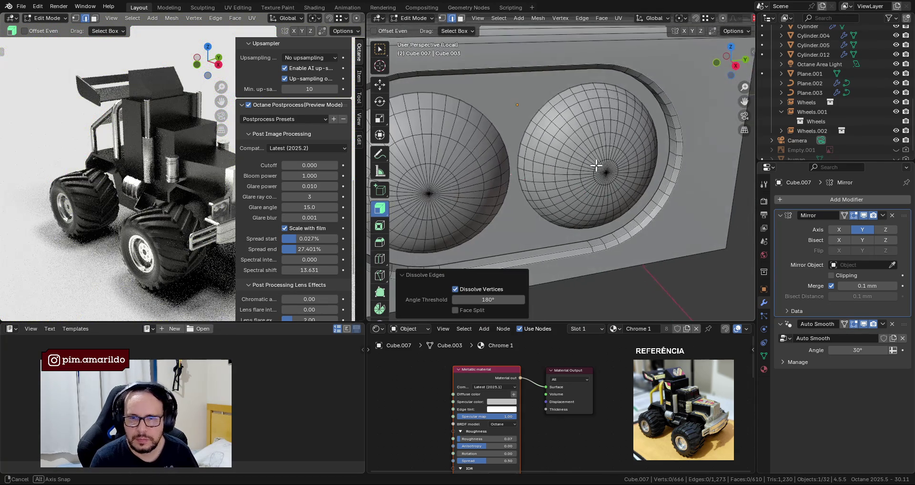
pyautogui.press('Tab')
pyautogui.press('Tab')
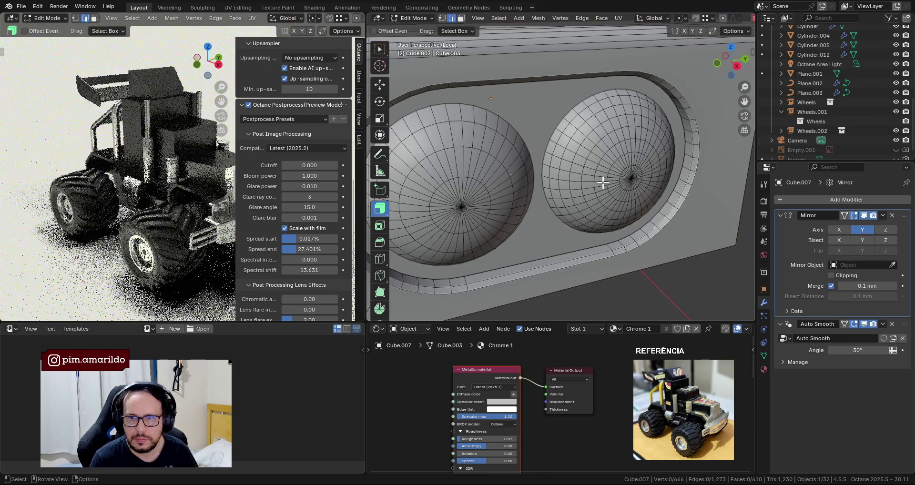
pyautogui.scroll(2, 616, 171)
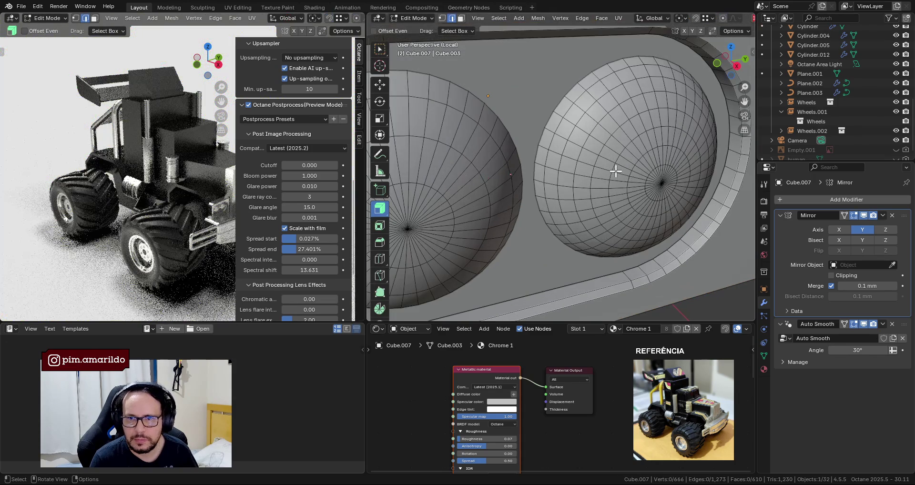
pyautogui.keyDown('alt'); pyautogui.click(648, 174); pyautogui.keyUp('alt')
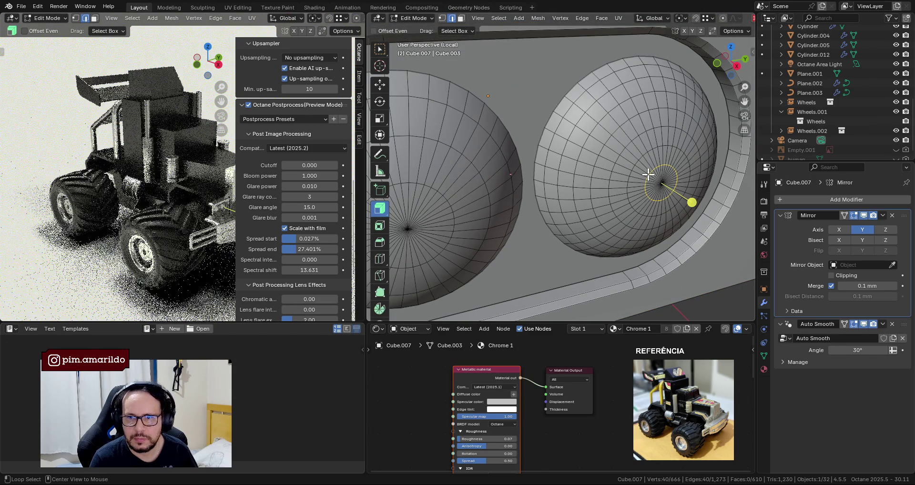
pyautogui.keyDown('alt'); pyautogui.keyDown('shift'); pyautogui.click(615, 145); pyautogui.keyUp('shift'); pyautogui.keyUp('alt')
pyautogui.keyDown('alt'); pyautogui.keyDown('shift'); pyautogui.click(605, 142); pyautogui.keyUp('shift'); pyautogui.keyUp('alt')
pyautogui.keyDown('alt'); pyautogui.keyDown('shift'); pyautogui.click(598, 139); pyautogui.keyUp('shift'); pyautogui.keyUp('alt')
pyautogui.scroll(-3, 598, 143)
pyautogui.press('x')
pyautogui.click(598, 149)
pyautogui.scroll(-3, 598, 149)
pyautogui.scroll(-2, 657, 176)
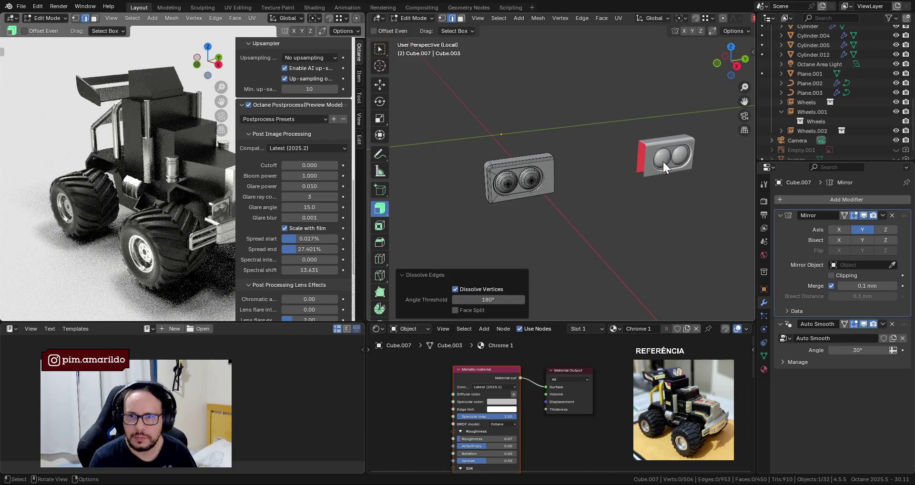
# Separate both linked bulbs from Cube.007 into a new object using Separate > Selection.
pyautogui.click(663, 162)
pyautogui.keyDown('shift'); pyautogui.moveTo(521, 194); pyautogui.dragTo(554, 186, button='middle'); pyautogui.keyUp('shift')
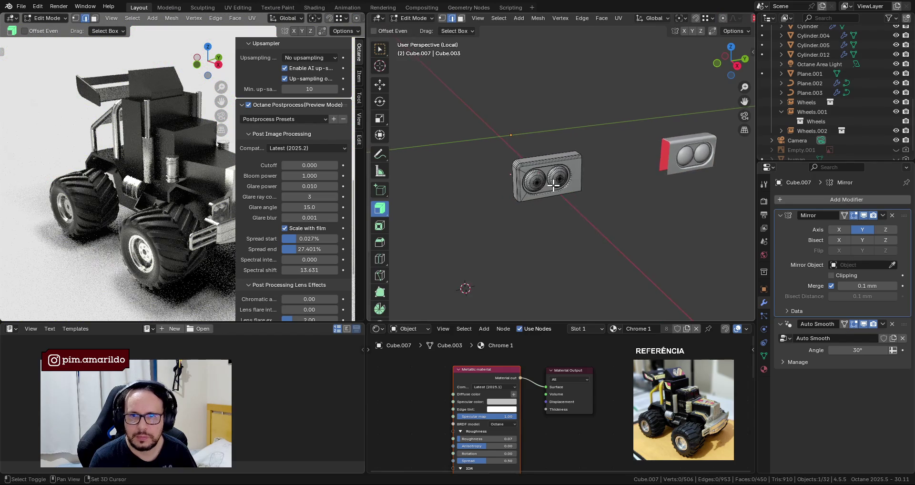
pyautogui.scroll(5, 554, 186)
pyautogui.scroll(3, 498, 219)
pyautogui.press('1')
pyautogui.click(476, 235)
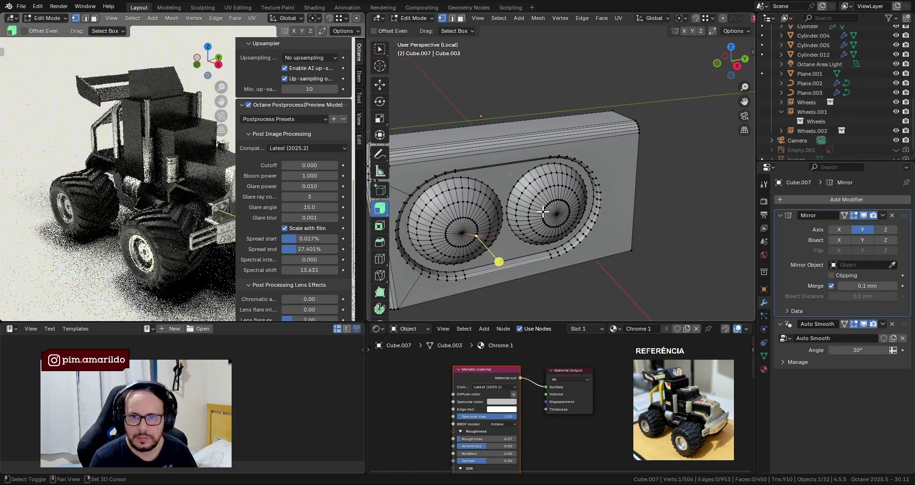
pyautogui.hotkey('ctrl', 'l')
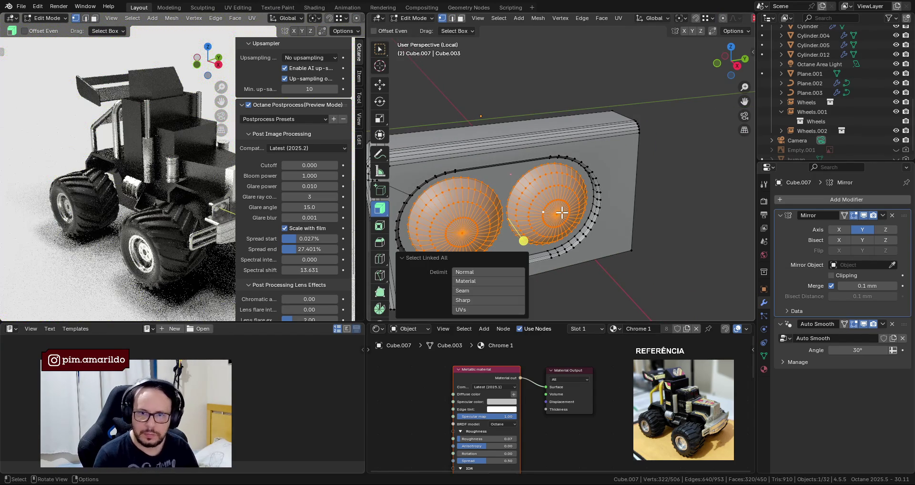
pyautogui.press('p')
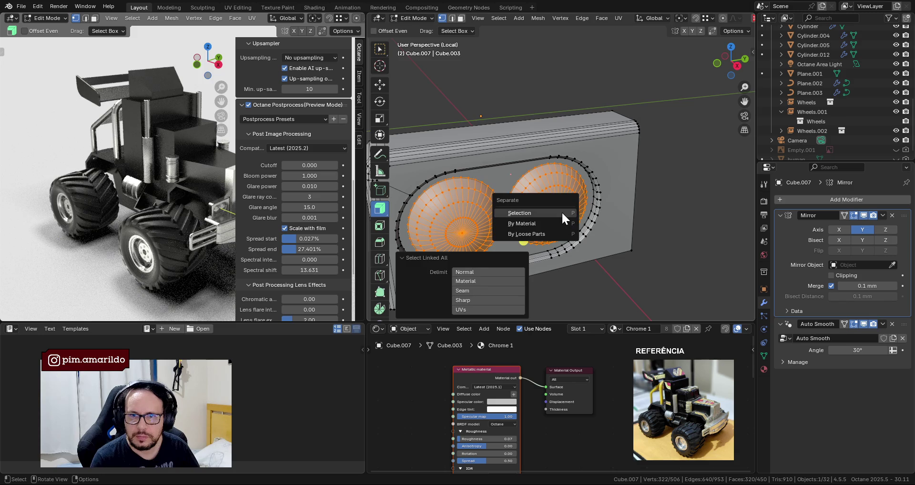
pyautogui.click(562, 211)
pyautogui.press('Tab')
# Select the new bulbs object Cube.013 and save 001-B.blend.
pyautogui.click(465, 239)
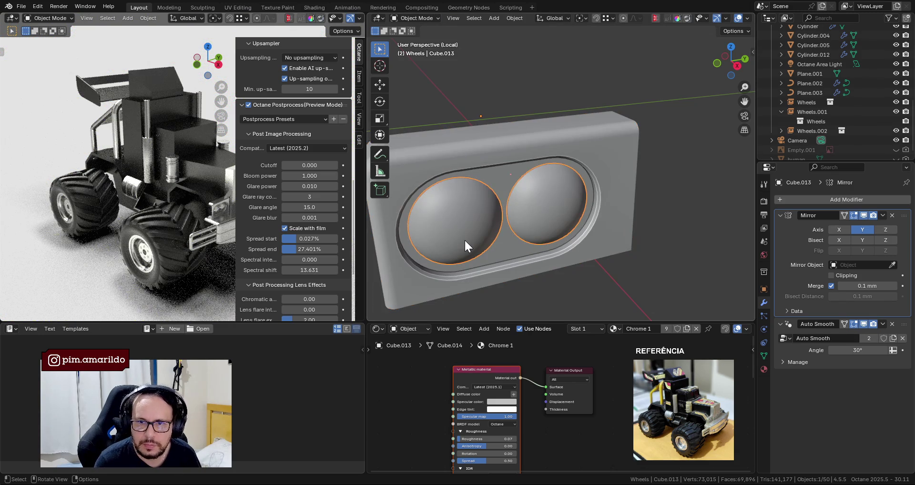
pyautogui.moveTo(212, 177); pyautogui.dragTo(155, 154, button='middle')
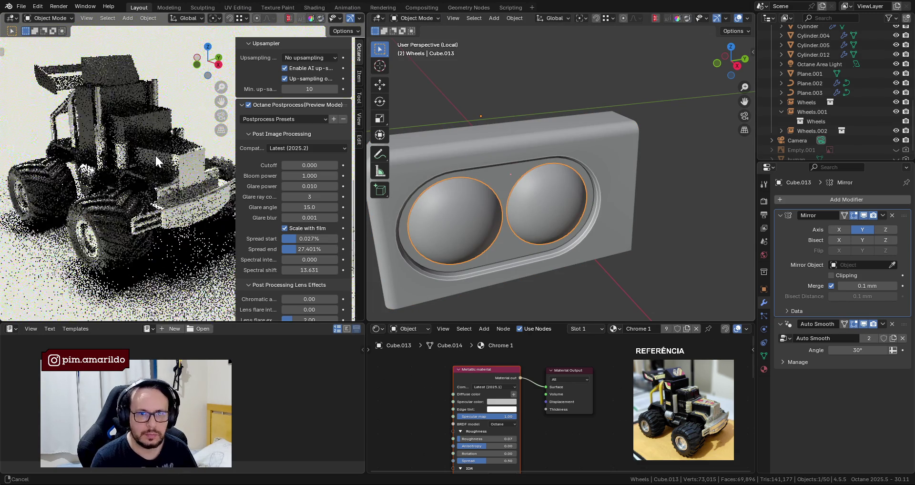
pyautogui.moveTo(224, 191); pyautogui.dragTo(176, 194, button='middle')
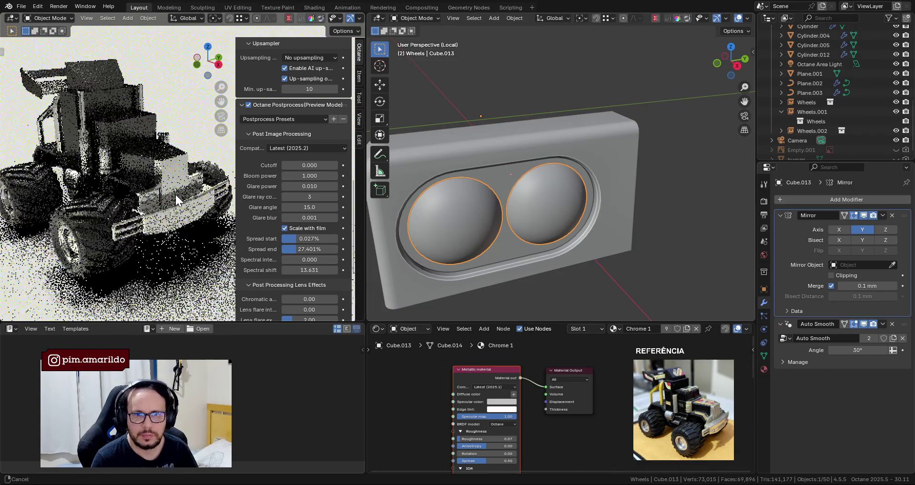
pyautogui.hotkey('ctrl', 's')
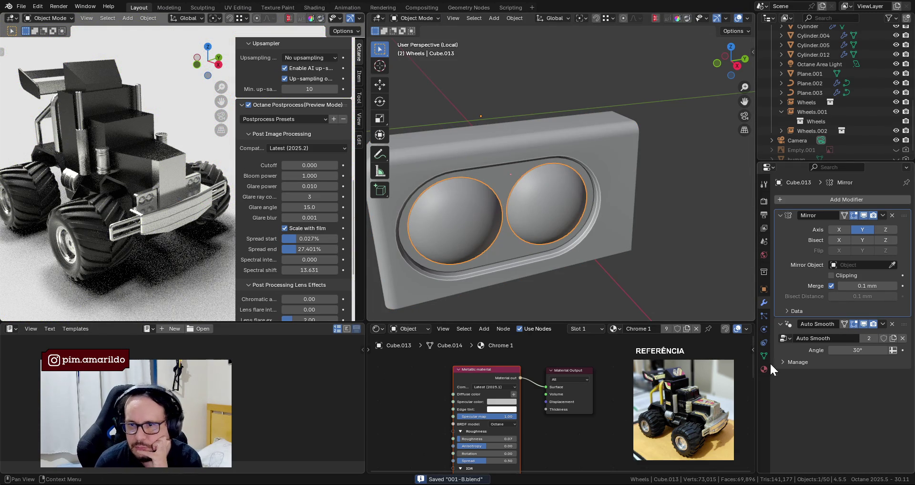
# Add a third material slot on the bulbs with a new material.
pyautogui.click(765, 369)
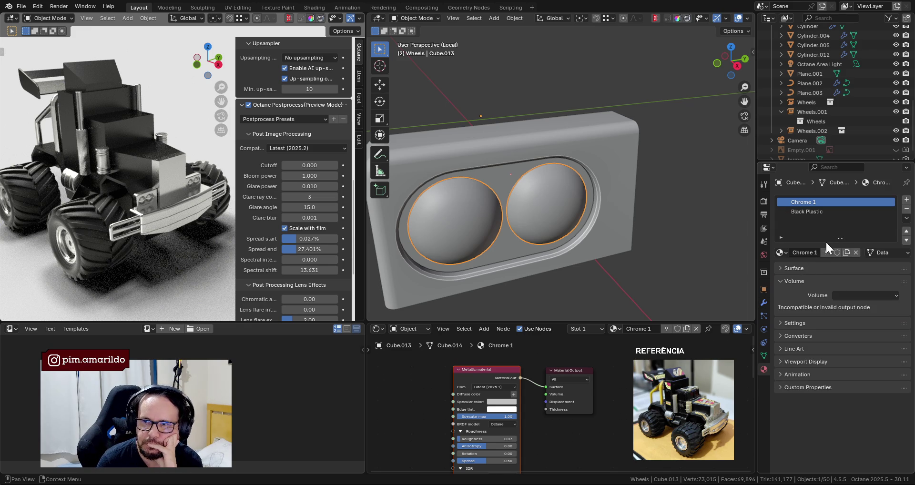
pyautogui.click(906, 200)
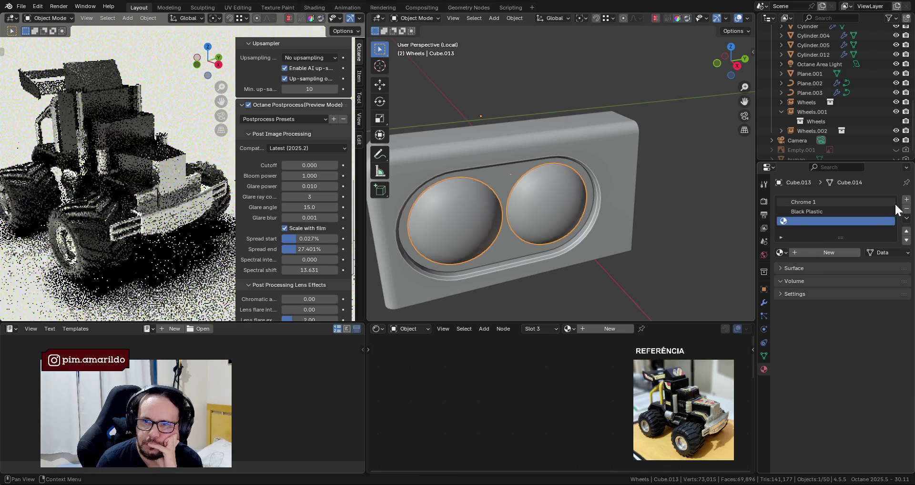
pyautogui.click(826, 252)
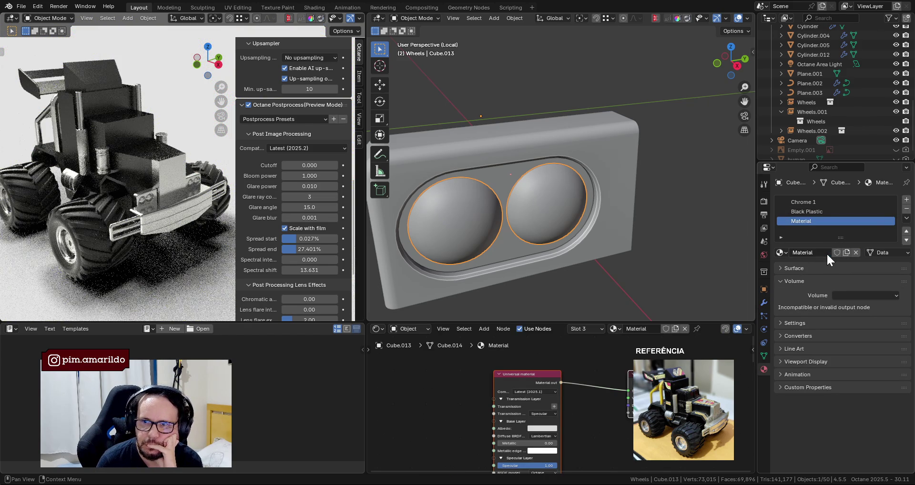
pyautogui.moveTo(490, 413); pyautogui.dragTo(502, 339, button='middle')
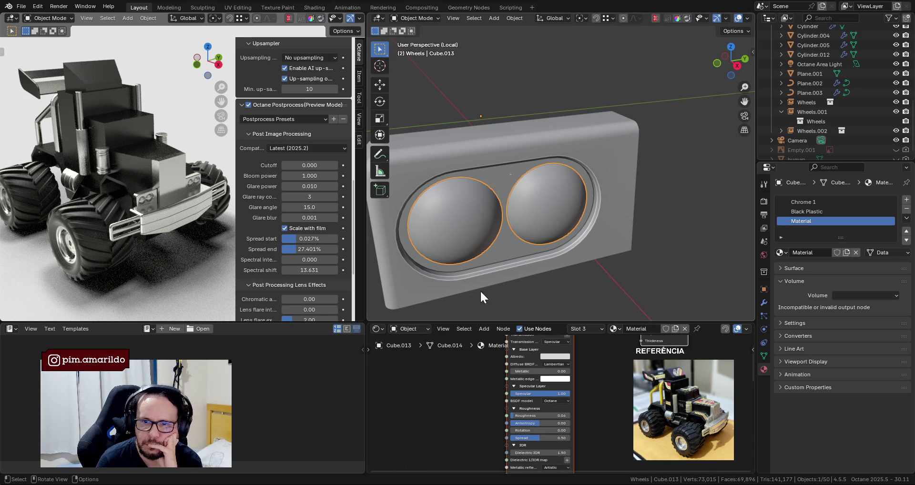
# Add a Black body emission node to the material and maximize the node editor.
pyautogui.hotkey('shift', 'a')
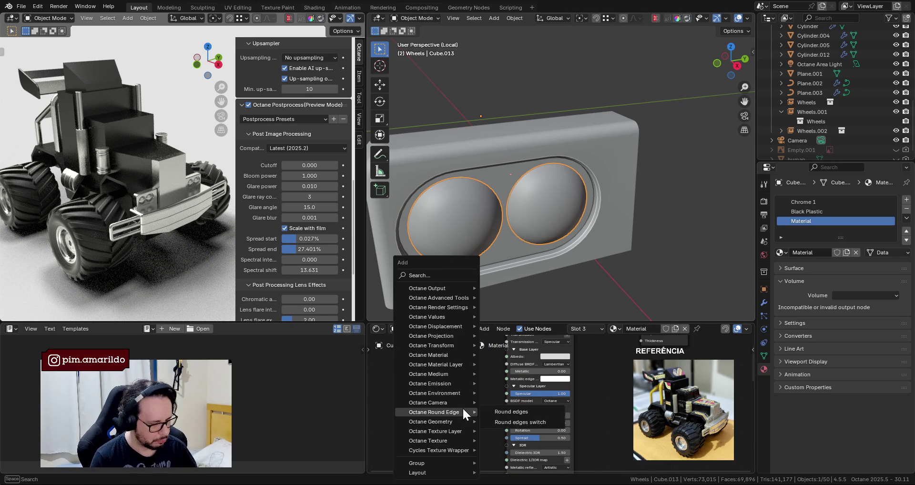
pyautogui.write('blac')
pyautogui.press('BackSpace')
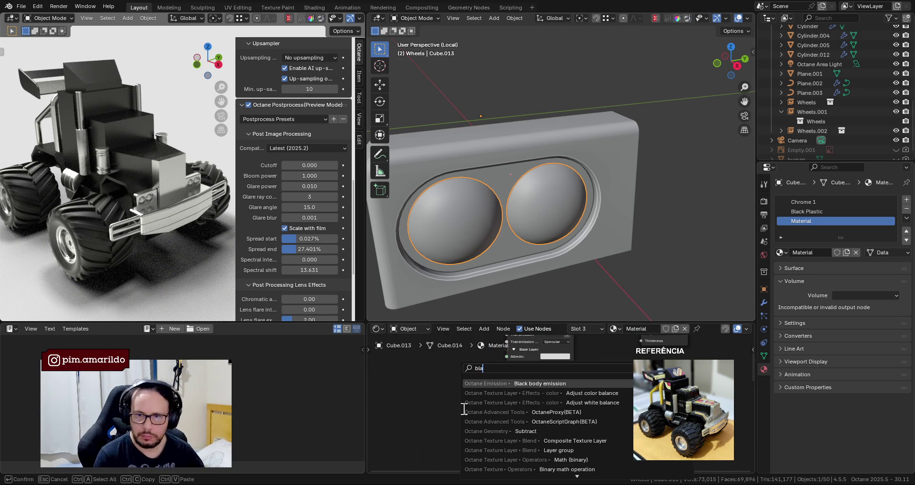
pyautogui.click(514, 384)
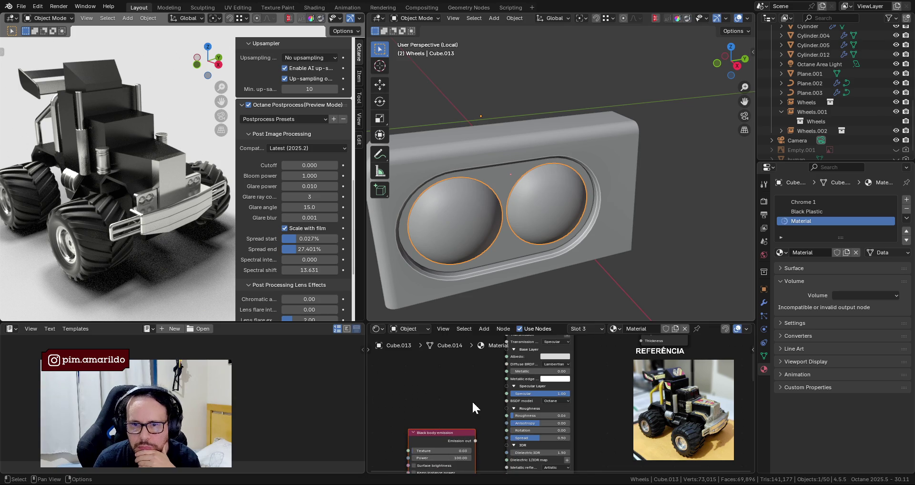
pyautogui.scroll(-1, 566, 411)
pyautogui.moveTo(490, 356); pyautogui.dragTo(493, 456)
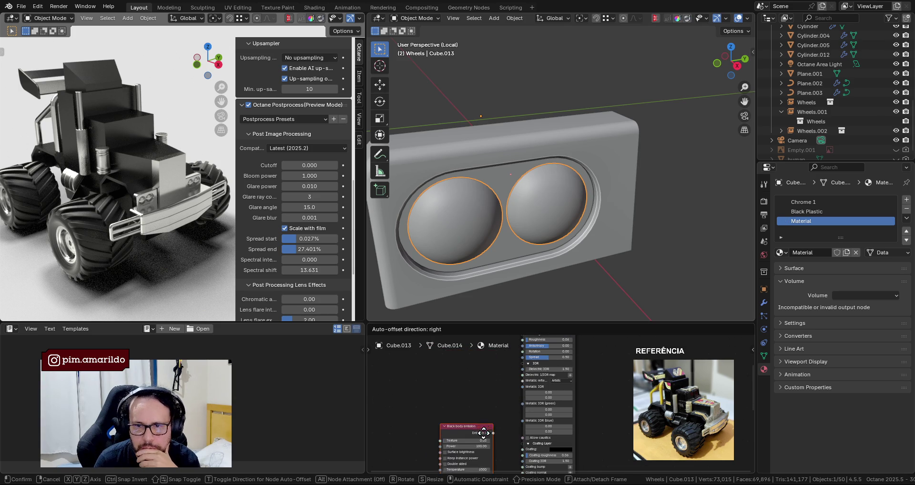
pyautogui.scroll(2, 494, 445)
pyautogui.moveTo(495, 444); pyautogui.dragTo(474, 388, button='middle')
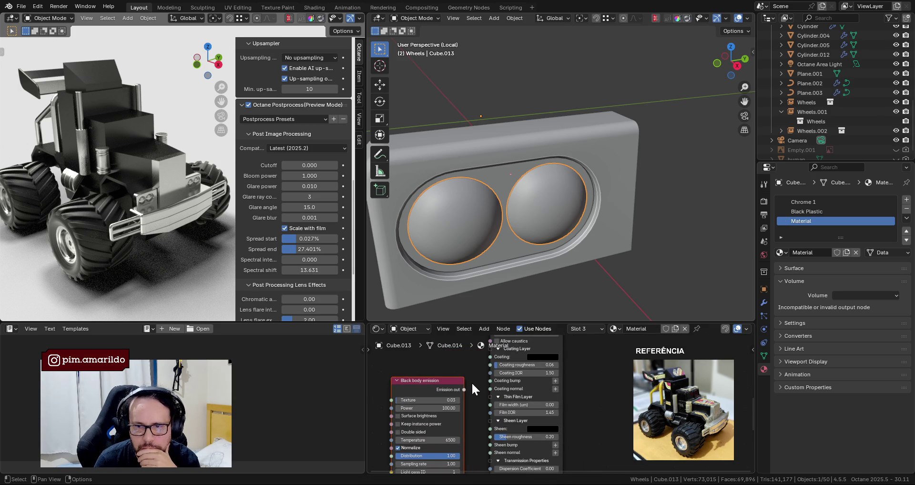
pyautogui.scroll(-1, 605, 428)
pyautogui.moveTo(605, 428); pyautogui.dragTo(611, 378, button='middle')
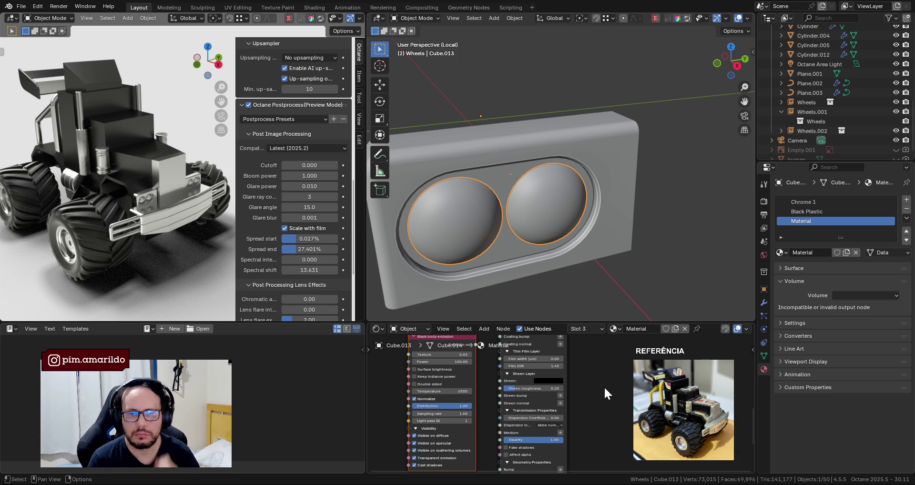
pyautogui.hotkey('ctrl', 'space')
pyautogui.scroll(-2, 544, 319)
pyautogui.scroll(-2, 538, 343)
pyautogui.moveTo(536, 368); pyautogui.dragTo(514, 187, button='middle')
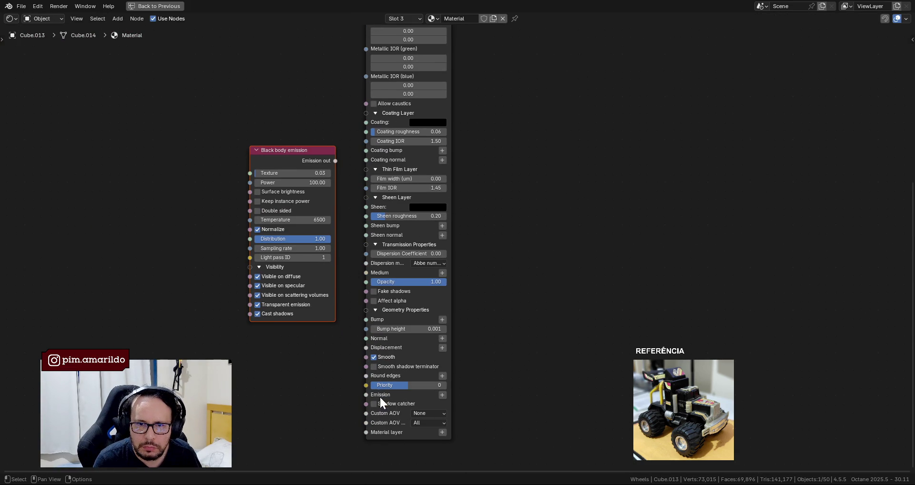
# Wire the Black body emission output into the material's Emission input and restore Layout.
pyautogui.moveTo(310, 149)
pyautogui.mouseDown()
pyautogui.moveTo(244, 237)
pyautogui.moveTo(366, 395)
pyautogui.mouseUp()
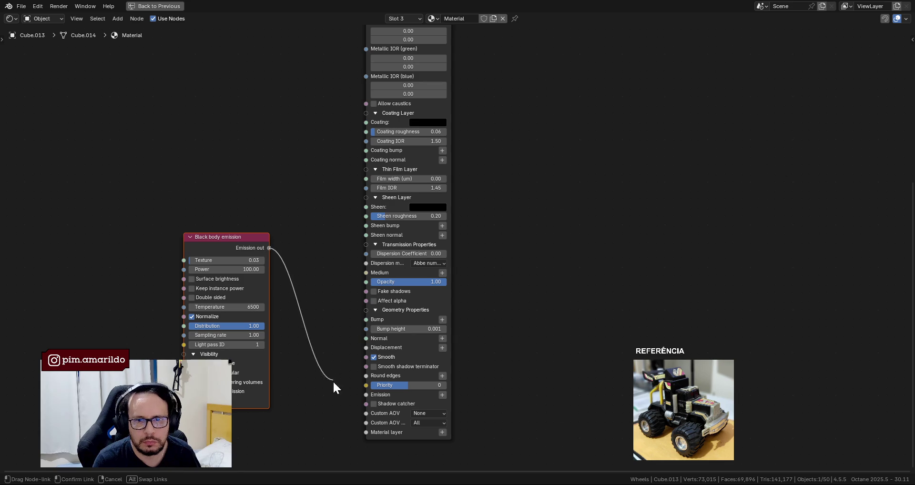
pyautogui.moveTo(245, 173); pyautogui.dragTo(296, 170, button='middle')
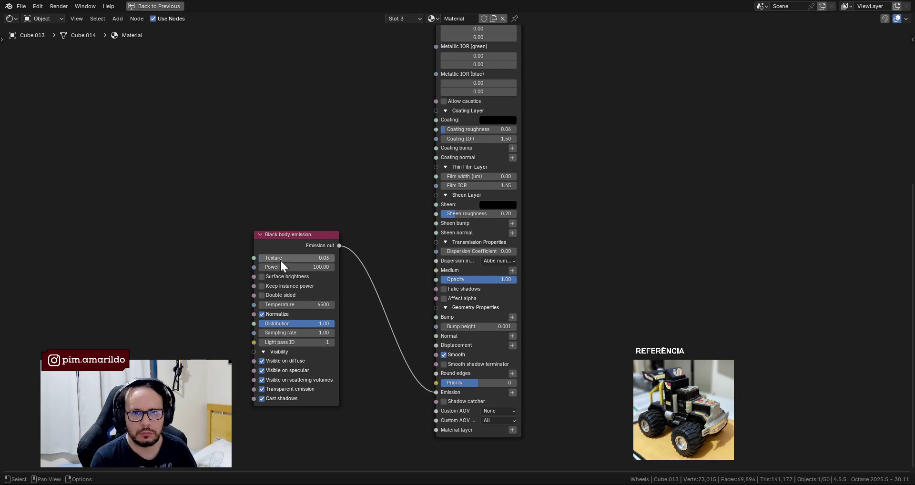
pyautogui.hotkey('shift', 'a')
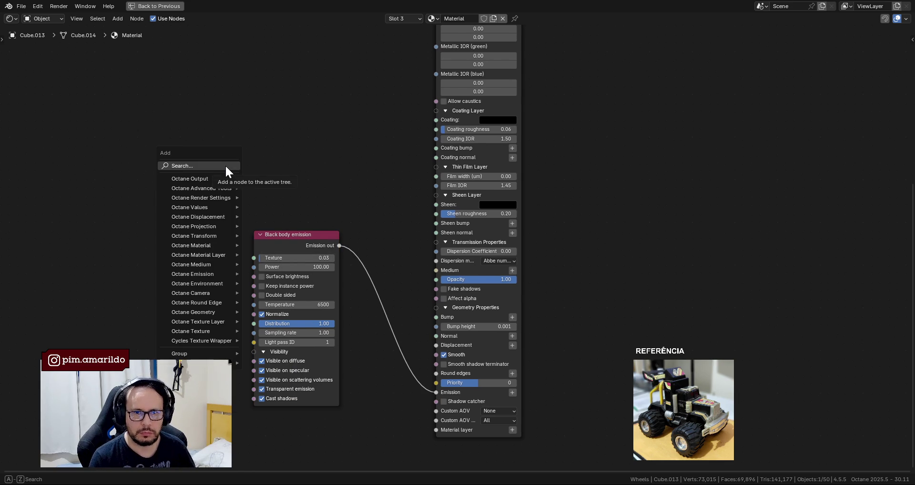
pyautogui.press('Escape')
pyautogui.hotkey('ctrl', 'space')
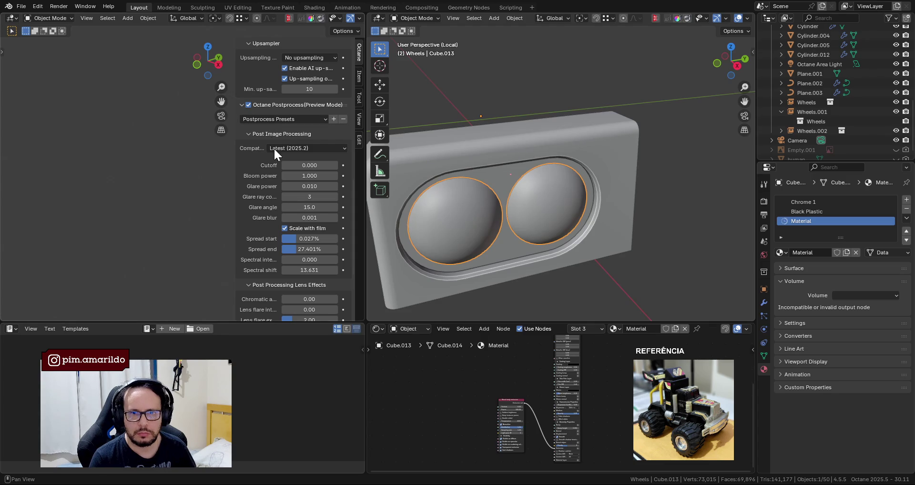
# Zoom in on the emission and material nodes, then start and cancel an 'emiss' node search.
pyautogui.scroll(2, 480, 419)
pyautogui.moveTo(445, 419); pyautogui.dragTo(505, 370, button='middle')
pyautogui.scroll(2, 505, 370)
pyautogui.scroll(1, 473, 407)
pyautogui.scroll(1, 474, 401)
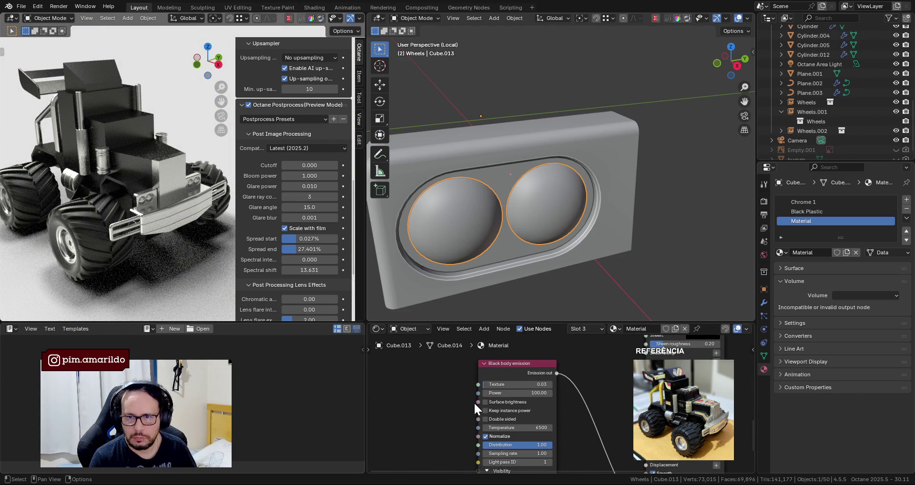
pyautogui.moveTo(614, 406)
pyautogui.mouseDown(button='middle')
pyautogui.moveTo(584, 354)
pyautogui.moveTo(647, 400)
pyautogui.mouseUp(button='middle')
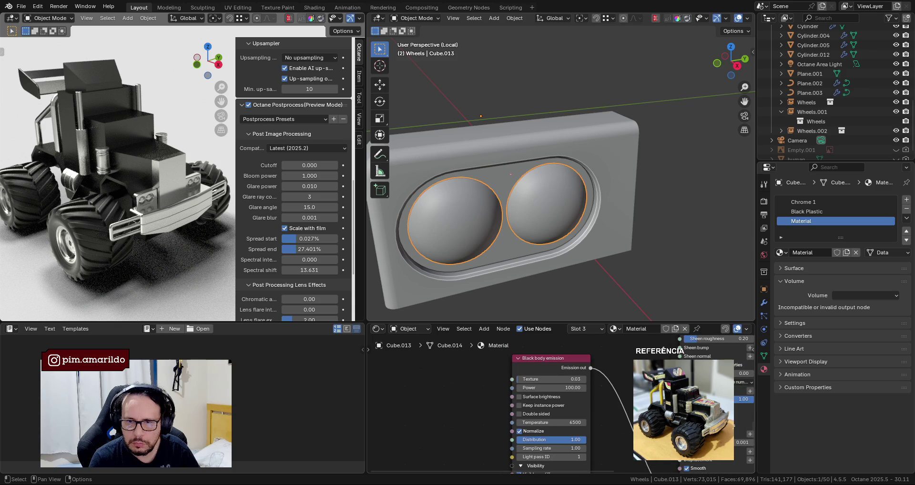
pyautogui.hotkey('shift', 'a')
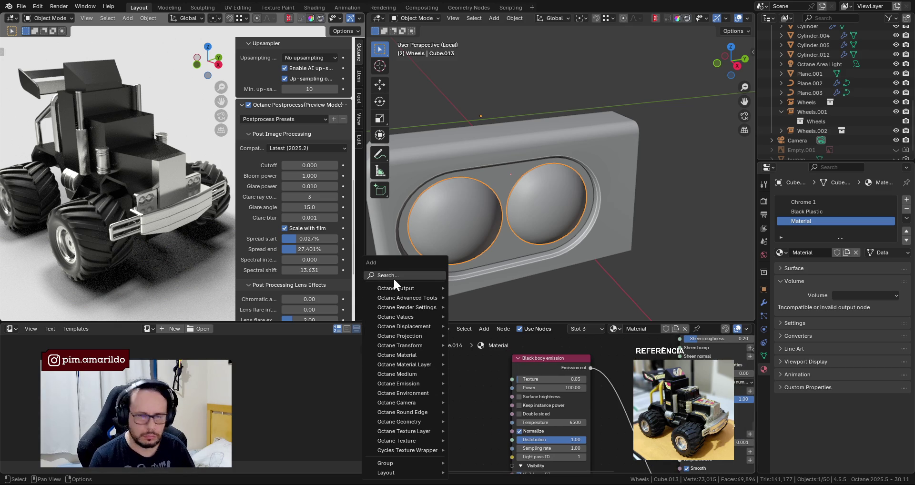
pyautogui.click(393, 277)
pyautogui.write('emiss')
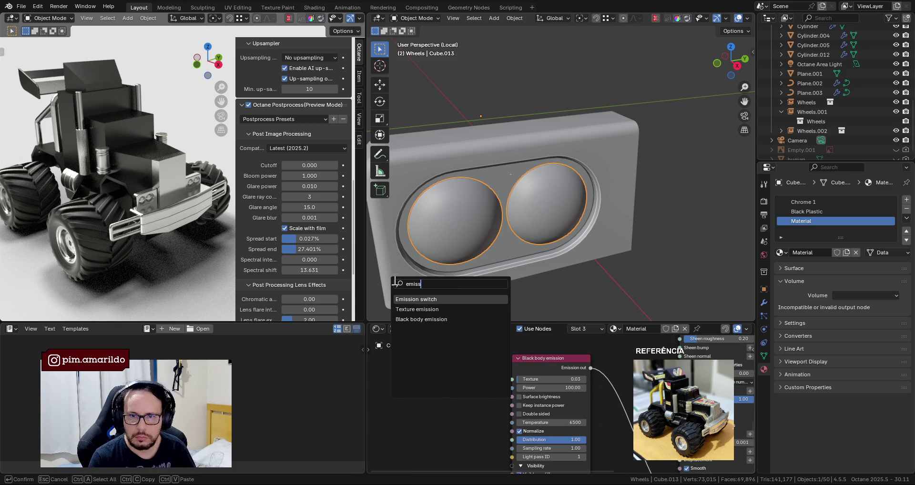
pyautogui.press('Escape')
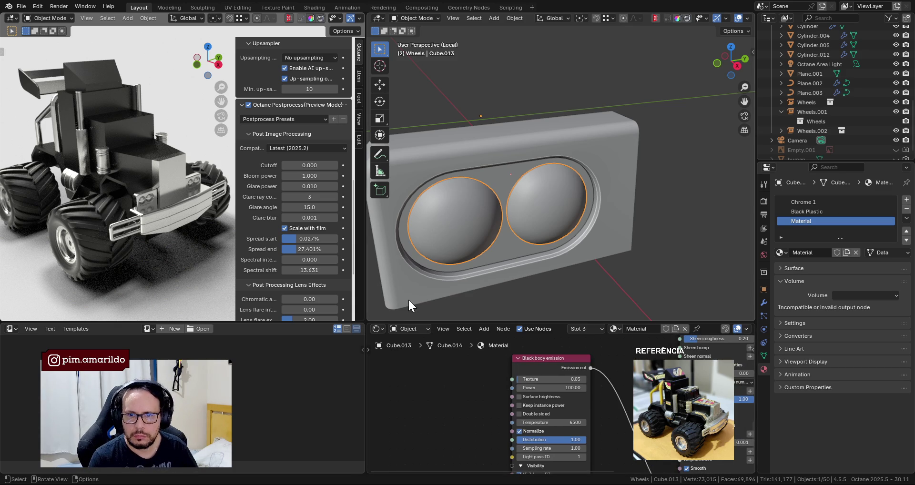
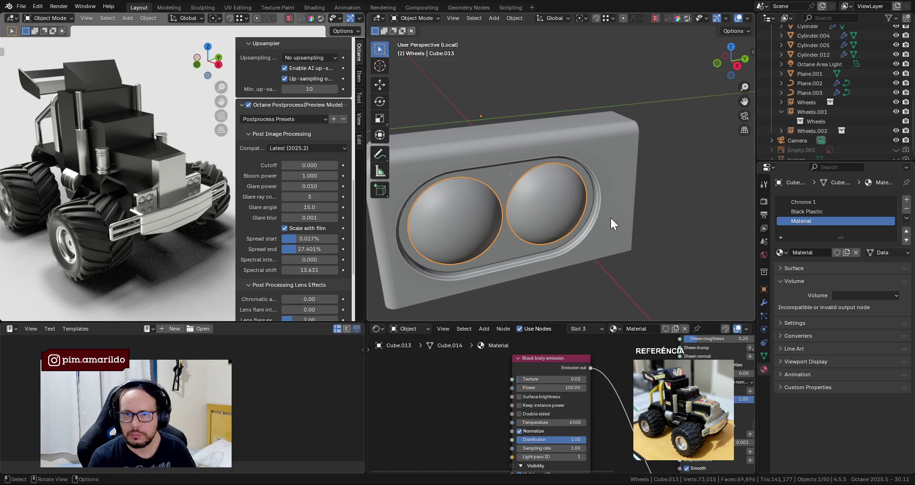
# Remove the Chrome 1 and Black Plastic slots from the lens and widen the render preview.
pyautogui.click(907, 218)
pyautogui.click(892, 218)
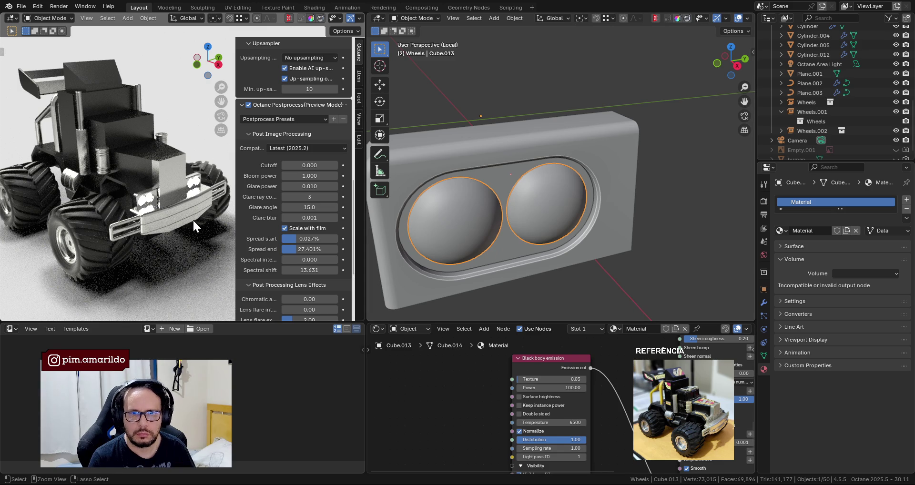
pyautogui.moveTo(366, 204); pyautogui.dragTo(485, 203)
# Select the shadow catcher ground plane and bring up the node tree type choices.
pyautogui.scroll(2, 254, 201)
pyautogui.scroll(2, 263, 207)
pyautogui.scroll(1, 254, 190)
pyautogui.click(284, 129)
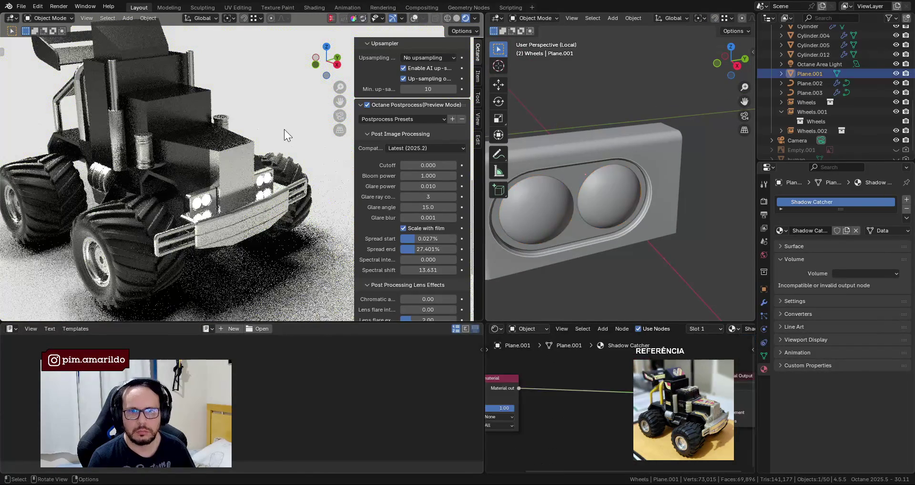
pyautogui.scroll(-2, 554, 395)
pyautogui.click(528, 328)
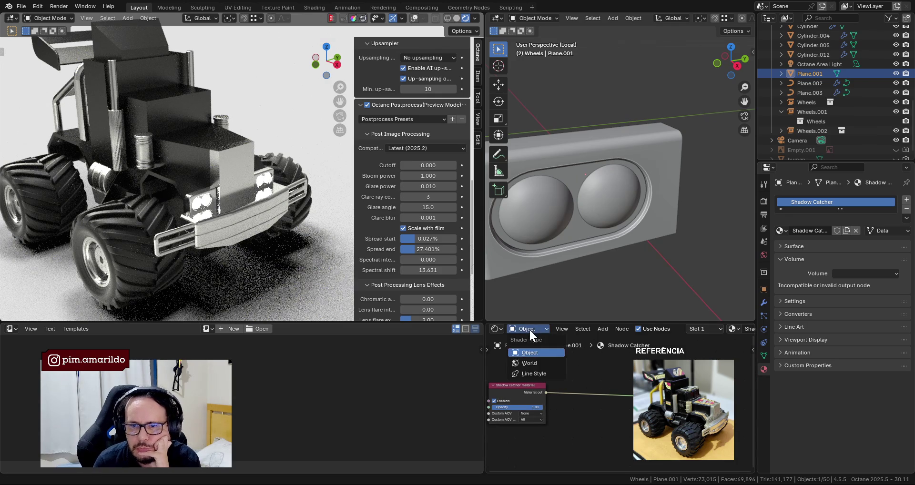
# Show the World node tree and darken the Texture environment colour.
pyautogui.click(527, 364)
pyautogui.click(577, 390)
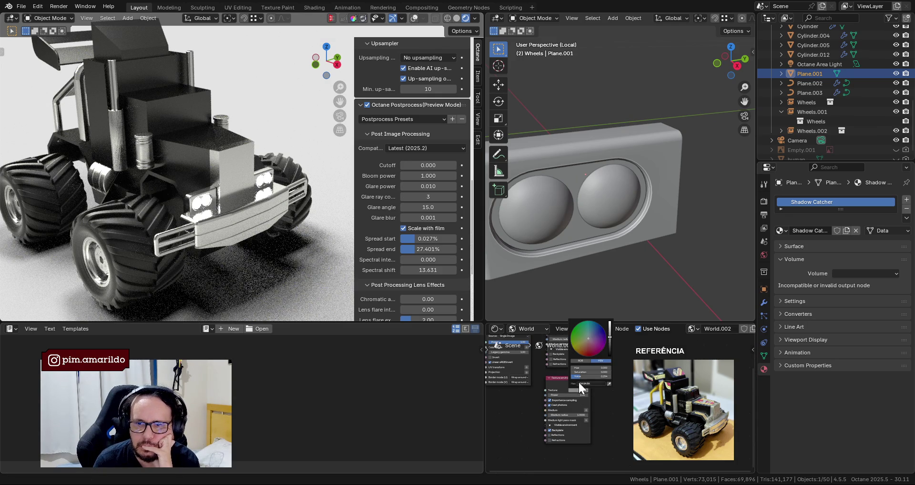
pyautogui.moveTo(610, 346); pyautogui.dragTo(610, 351)
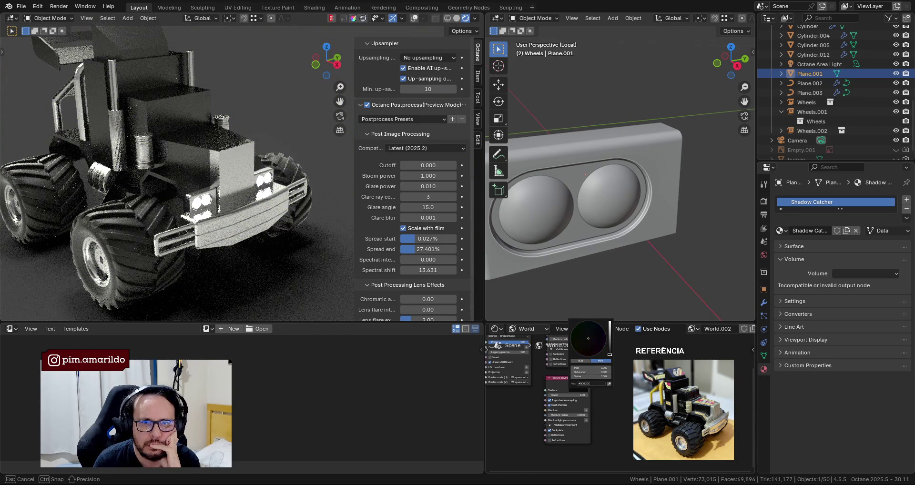
pyautogui.scroll(-4, 267, 227)
pyautogui.scroll(2, 265, 231)
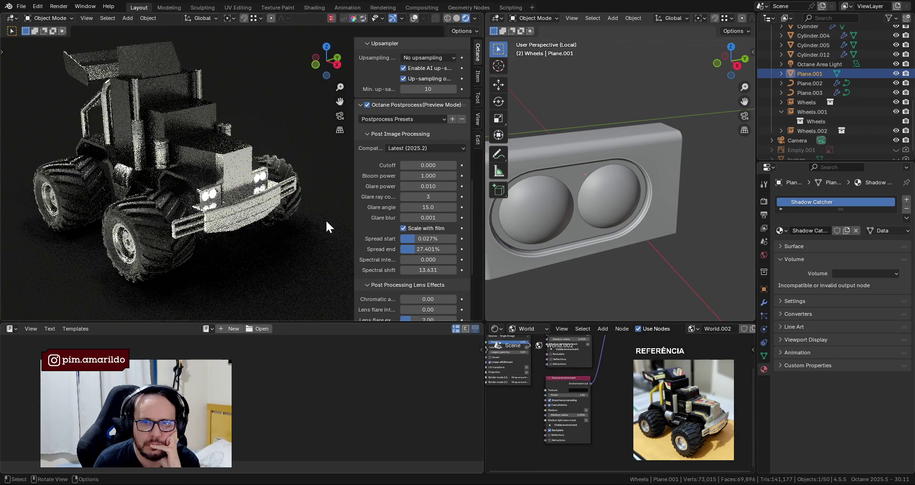
# With the headlight lens selected, set the Octane bloom power to 10.
pyautogui.click(525, 220)
pyautogui.moveTo(616, 365); pyautogui.dragTo(638, 397, button='middle')
pyautogui.doubleClick(428, 175)
pyautogui.write('10')
pyautogui.press('Return')
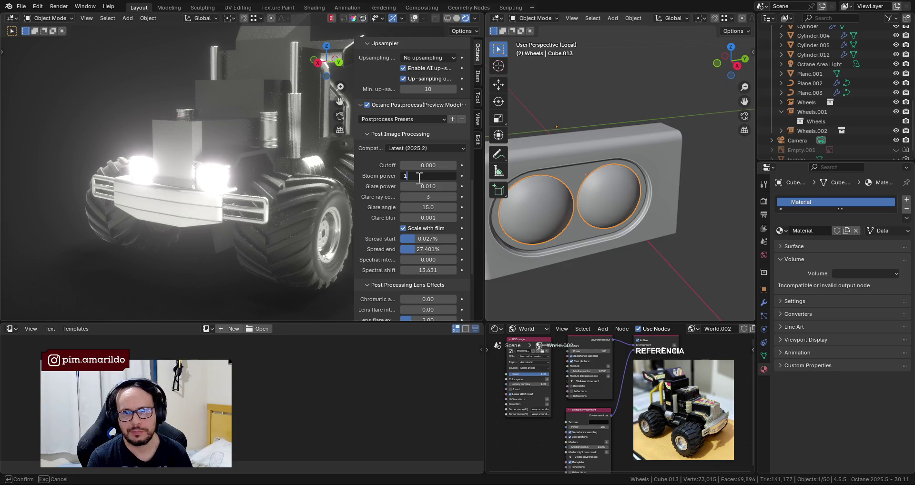
pyautogui.scroll(3, 288, 184)
pyautogui.scroll(-3, 294, 187)
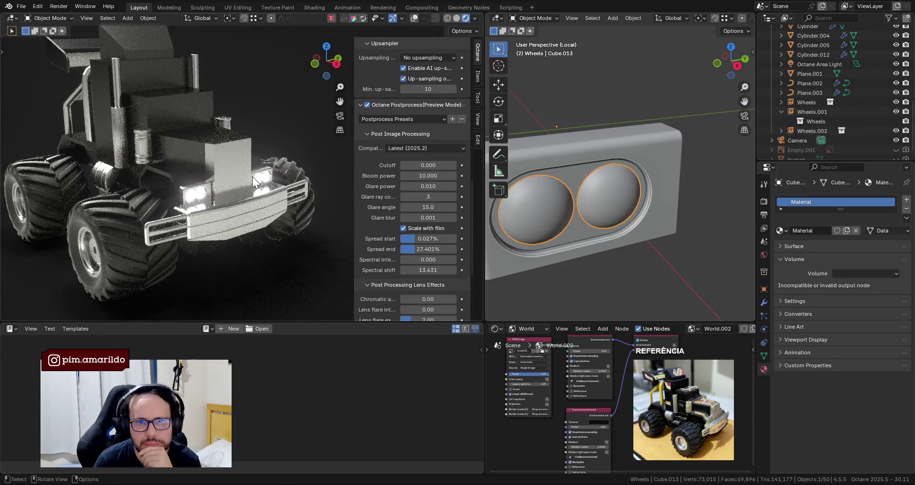
pyautogui.scroll(-1, 252, 176)
# Try a glare power of 10, then lower it to 1.
pyautogui.doubleClick(419, 187)
pyautogui.press('Return')
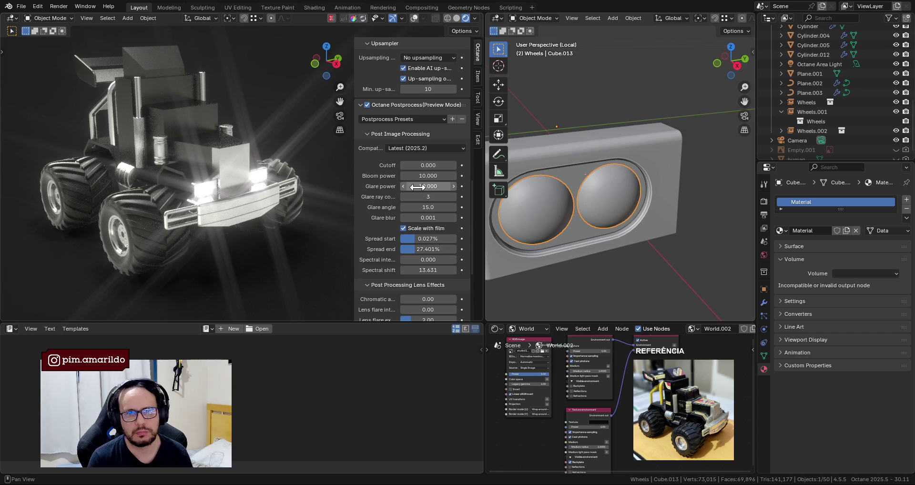
pyautogui.doubleClick(420, 187)
pyautogui.write('1')
pyautogui.press('Return')
pyautogui.moveTo(334, 183); pyautogui.dragTo(278, 183, button='middle')
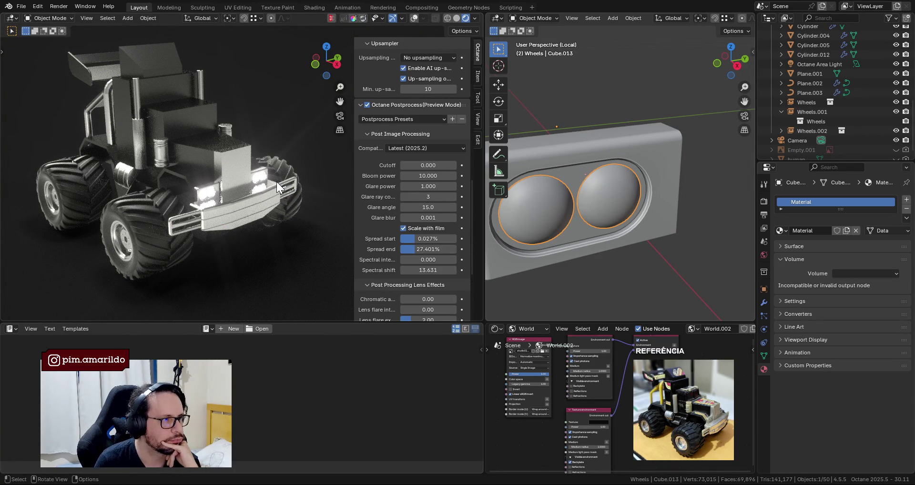
# Settle on bloom power 3 and glare power 0.5.
pyautogui.doubleClick(427, 175)
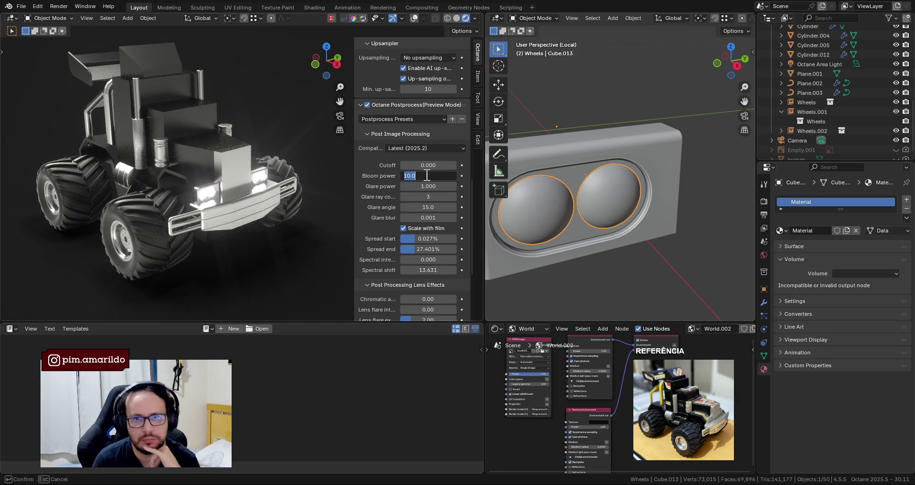
pyautogui.write('1')
pyautogui.press('Return')
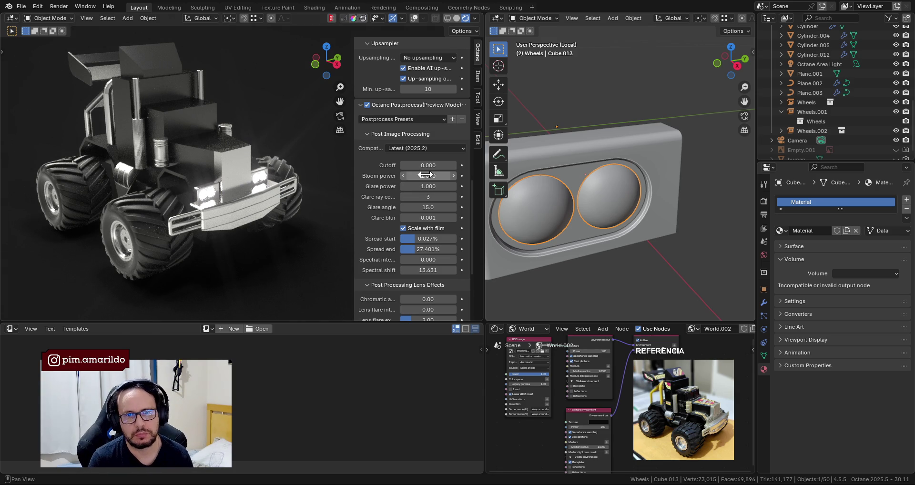
pyautogui.doubleClick(425, 176)
pyautogui.press('Return')
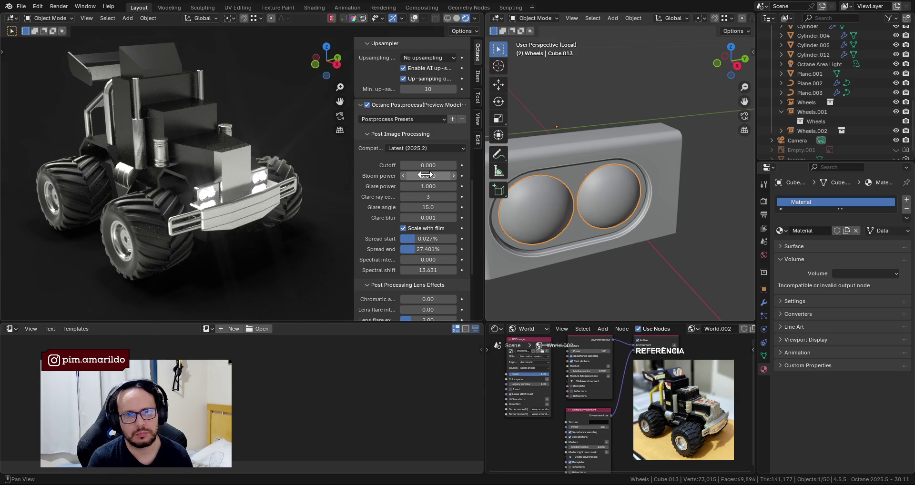
pyautogui.doubleClick(431, 187)
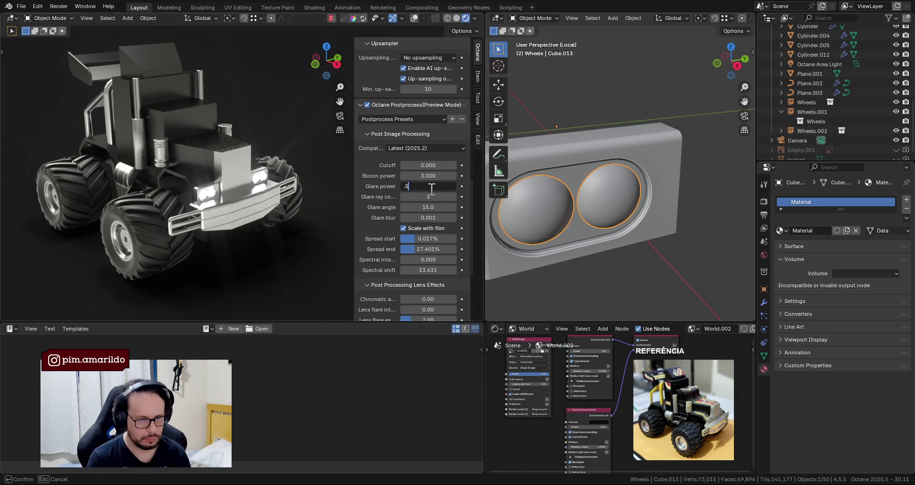
pyautogui.press('Return')
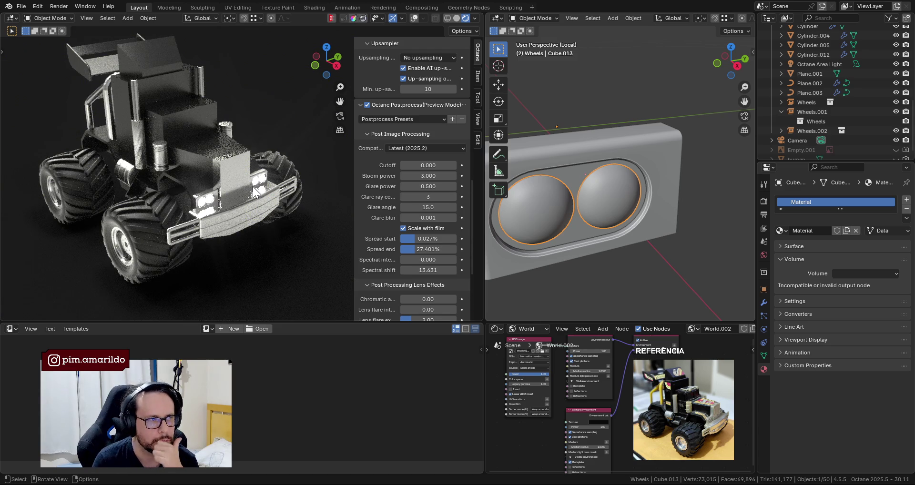
pyautogui.scroll(-1, 577, 230)
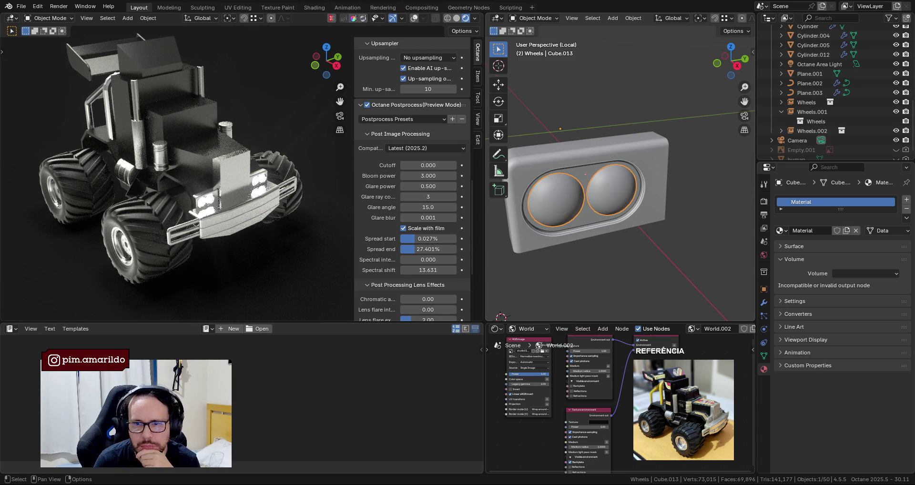
# Brighten the world environment colour to a mid grey, Value about 0.244.
pyautogui.scroll(2, 610, 457)
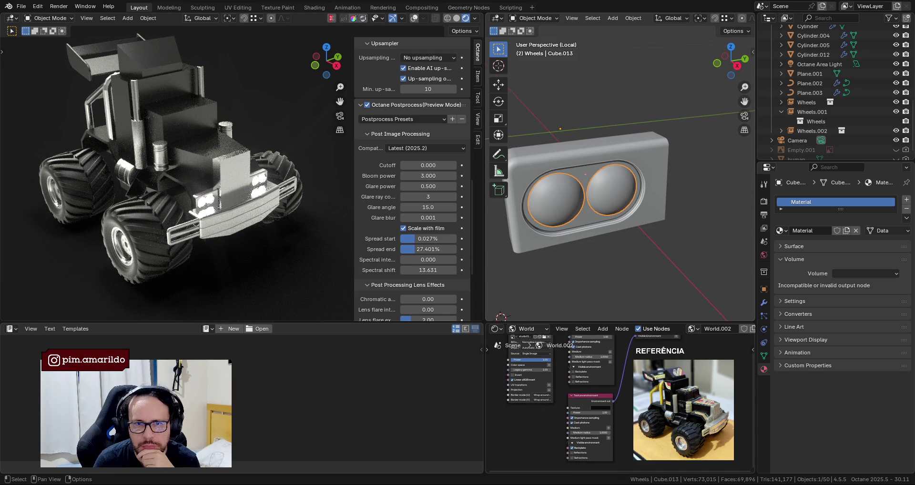
pyautogui.click(592, 409)
pyautogui.moveTo(635, 336); pyautogui.dragTo(635, 345)
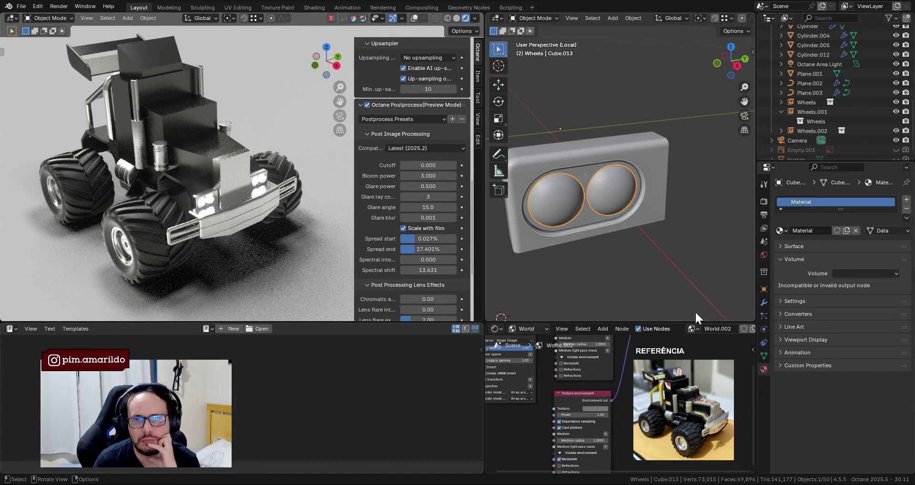
# Switch the node editor back to the lens object's material nodes.
pyautogui.click(521, 329)
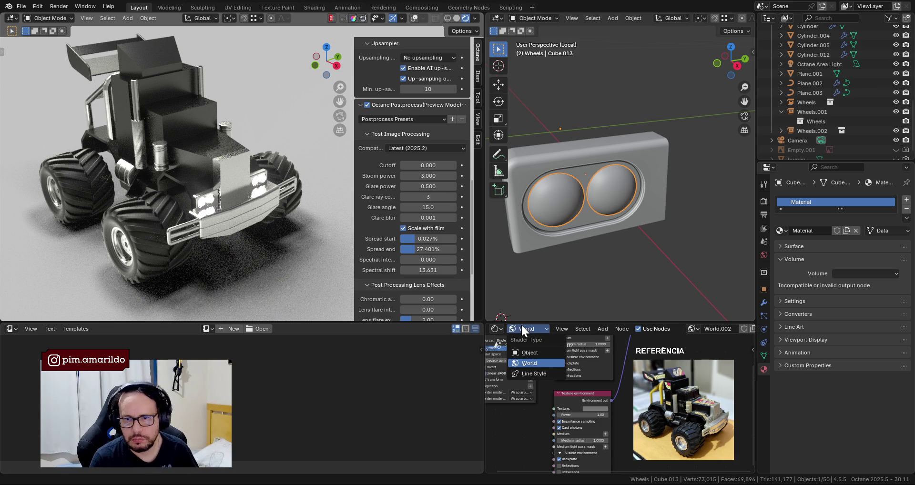
pyautogui.click(534, 340)
pyautogui.click(748, 329)
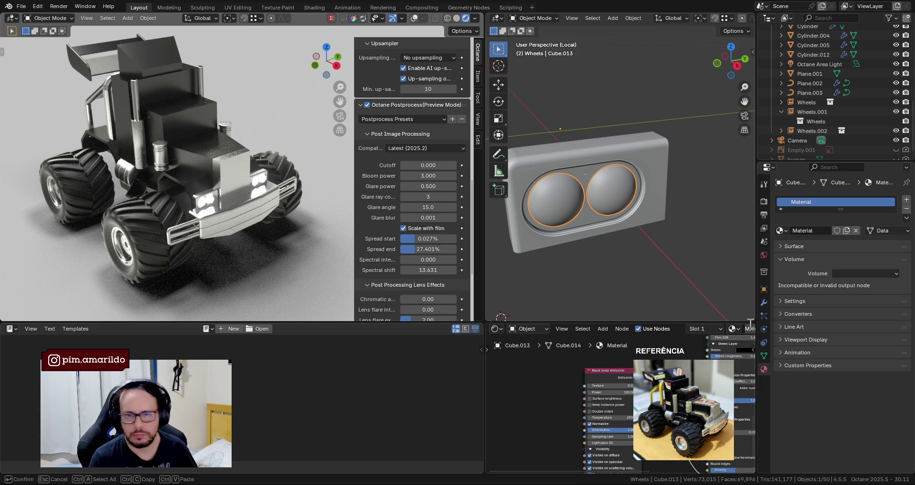
# Name the lens material 'Emission' and save the file.
pyautogui.write('Em')
pyautogui.press('Return')
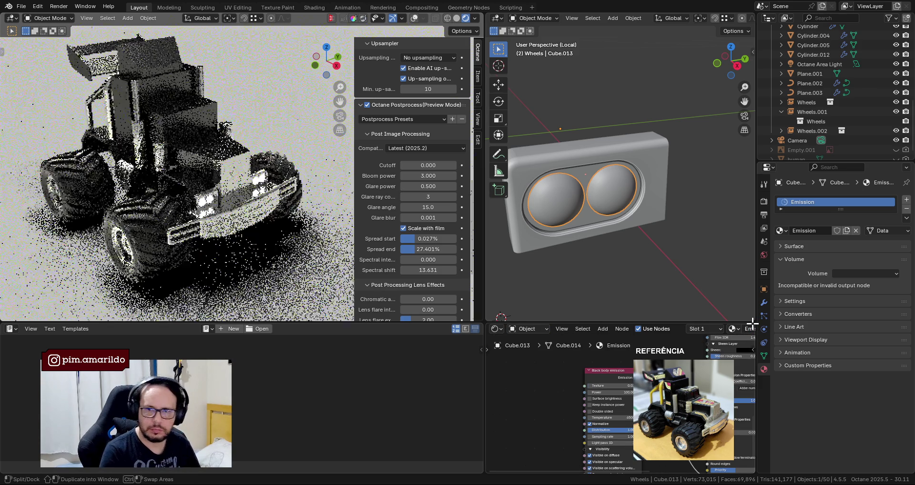
pyautogui.hotkey('ctrl', 's')
# Lower the left lens's black body emission temperature to 3500.
pyautogui.click(570, 206)
pyautogui.scroll(3, 586, 405)
pyautogui.scroll(1, 560, 411)
pyautogui.moveTo(593, 400); pyautogui.dragTo(567, 400)
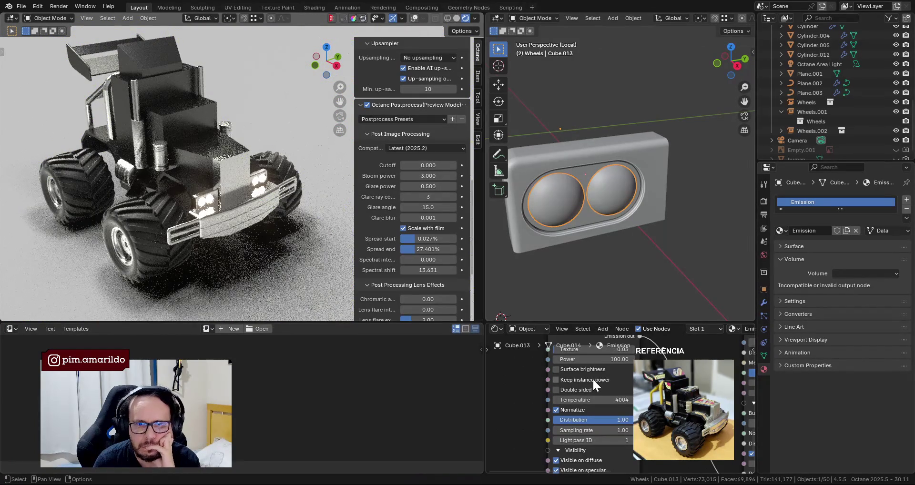
pyautogui.click(614, 402)
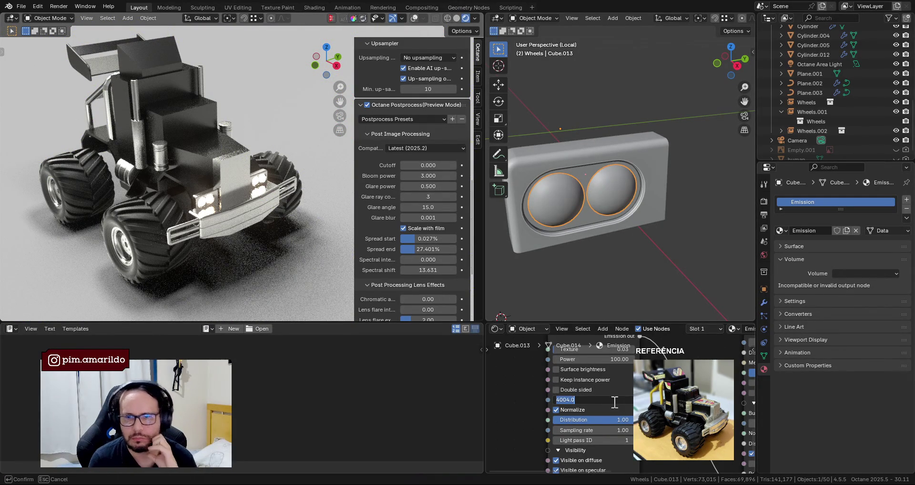
pyautogui.write('0')
pyautogui.press('Return')
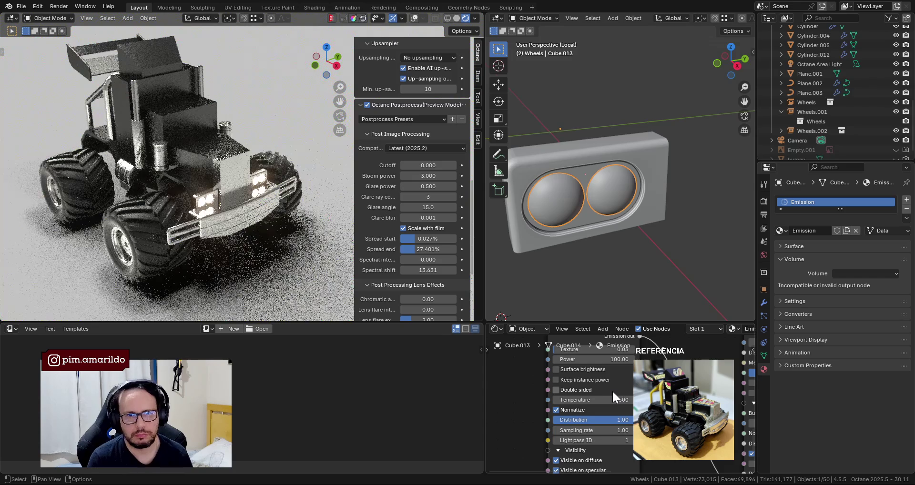
# Try black body temperatures 1500 and 2500, then settle at 3400.
pyautogui.click(617, 400)
pyautogui.write('1500')
pyautogui.press('Return')
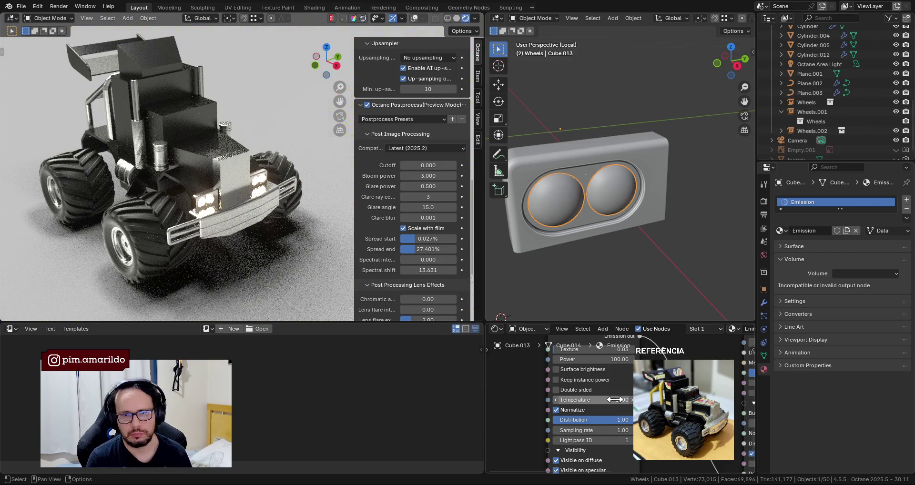
pyautogui.click(617, 400)
pyautogui.write('2500')
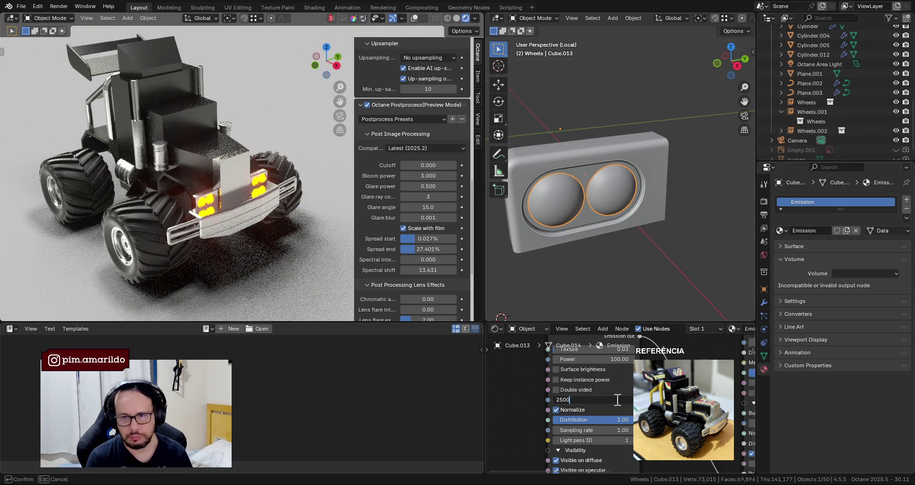
pyautogui.write('800')
pyautogui.press('Return')
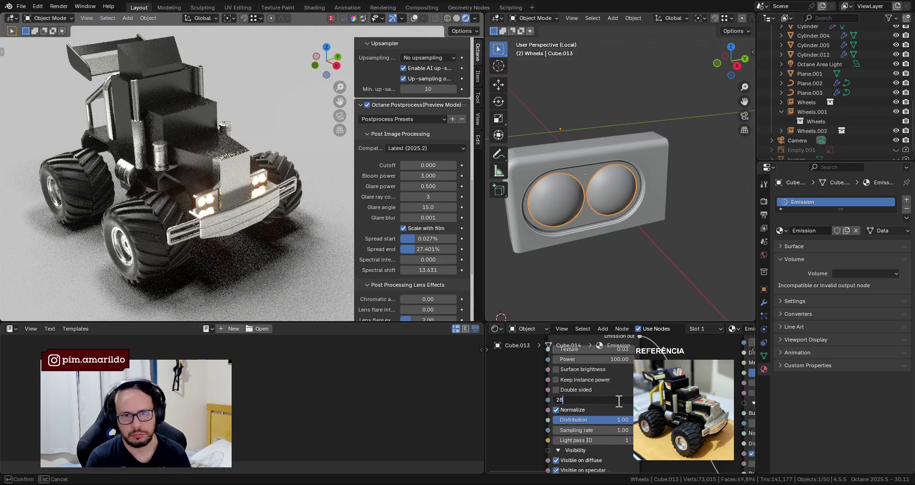
pyautogui.click(618, 401)
pyautogui.write('000')
pyautogui.press('Return')
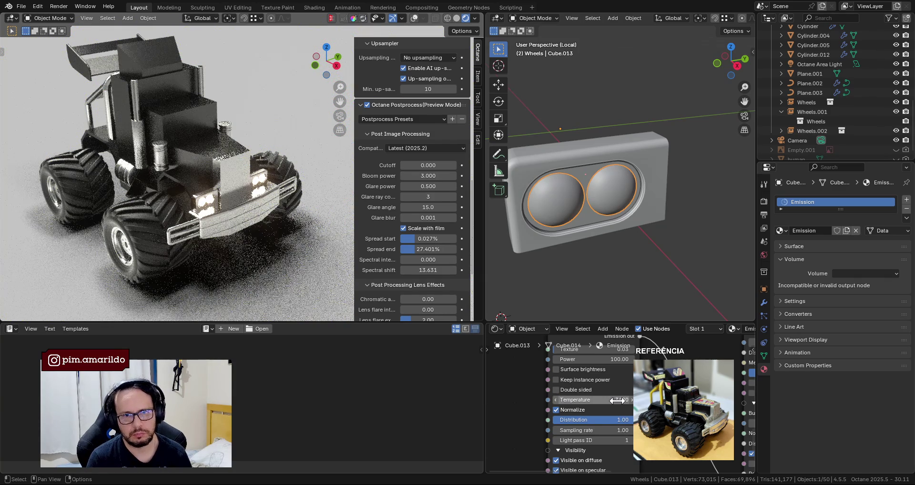
# Turn on Surface brightness in the emission node.
pyautogui.click(613, 297)
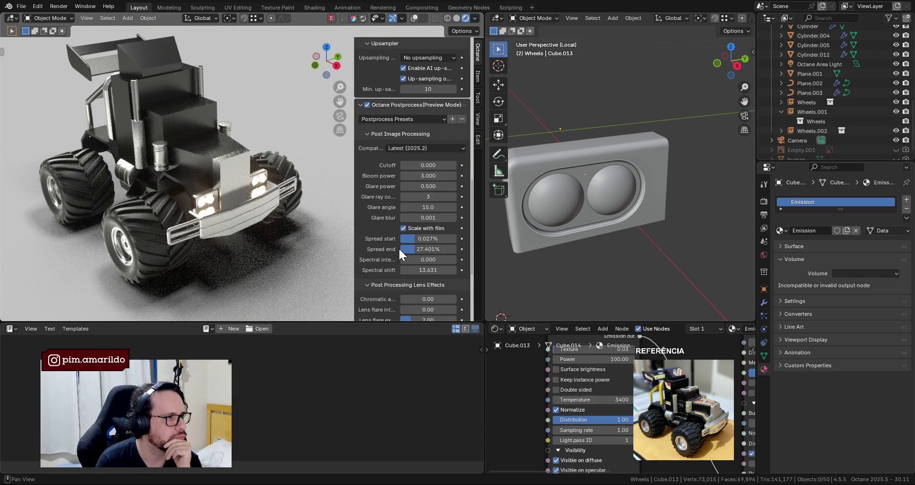
pyautogui.moveTo(524, 343); pyautogui.dragTo(513, 381, button='middle')
pyautogui.moveTo(585, 411); pyautogui.dragTo(575, 387, button='middle')
pyautogui.click(571, 384)
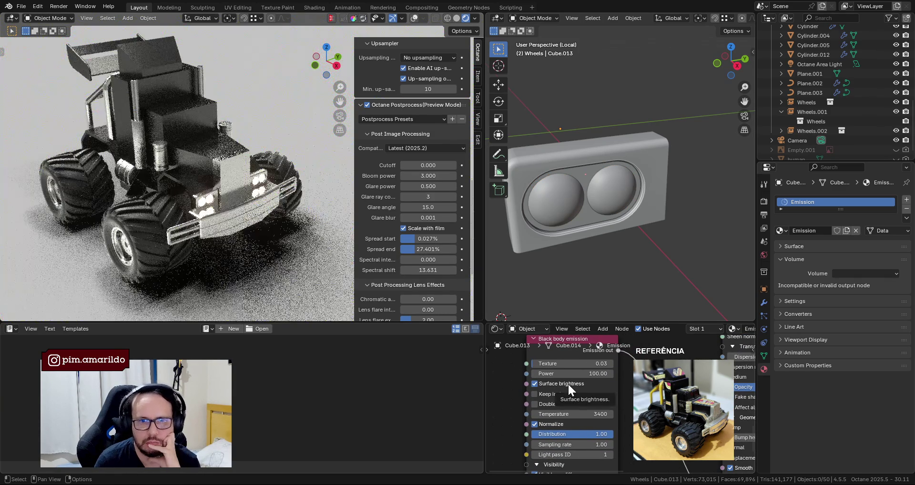
# Turn off Surface brightness, enable Keep instance power, and lower the Bloom power.
pyautogui.click(568, 384)
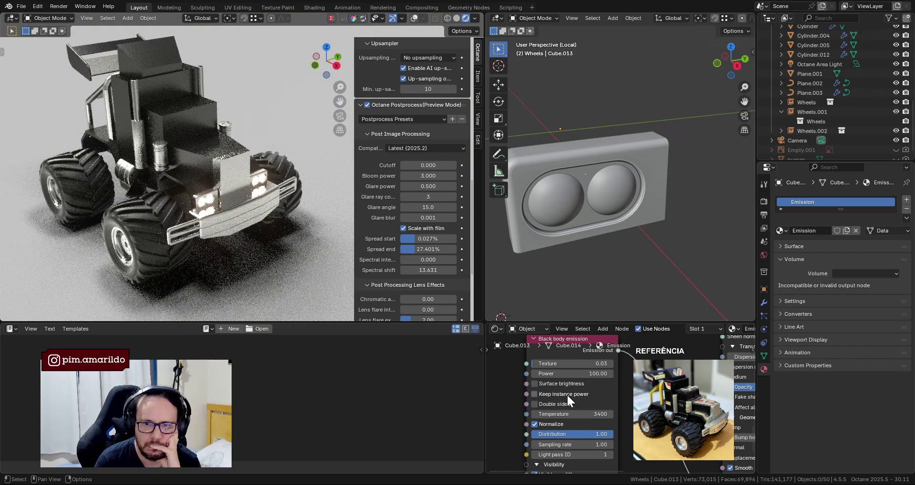
pyautogui.click(563, 394)
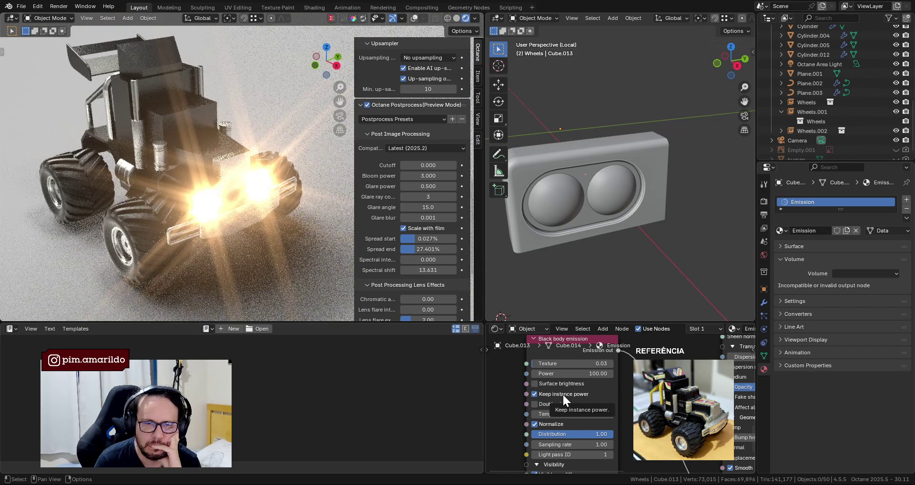
pyautogui.click(428, 176)
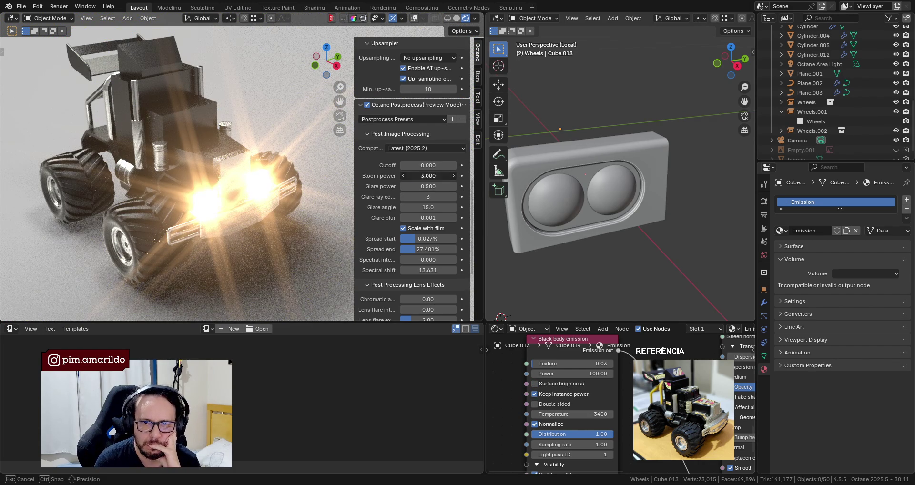
pyautogui.write('1')
pyautogui.press('Return')
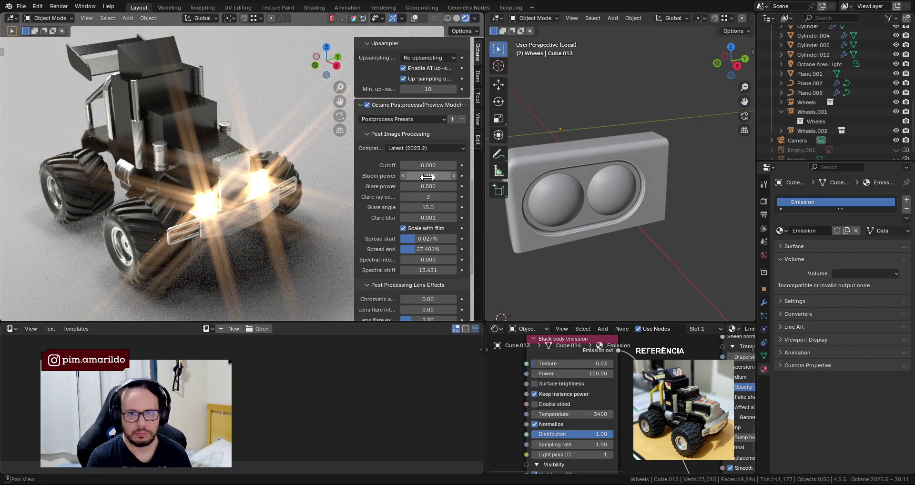
# Drop Glare power to 0, then 0.02, and Bloom power to 0.05.
pyautogui.click(434, 186)
pyautogui.write('0.100')
pyautogui.press('Return')
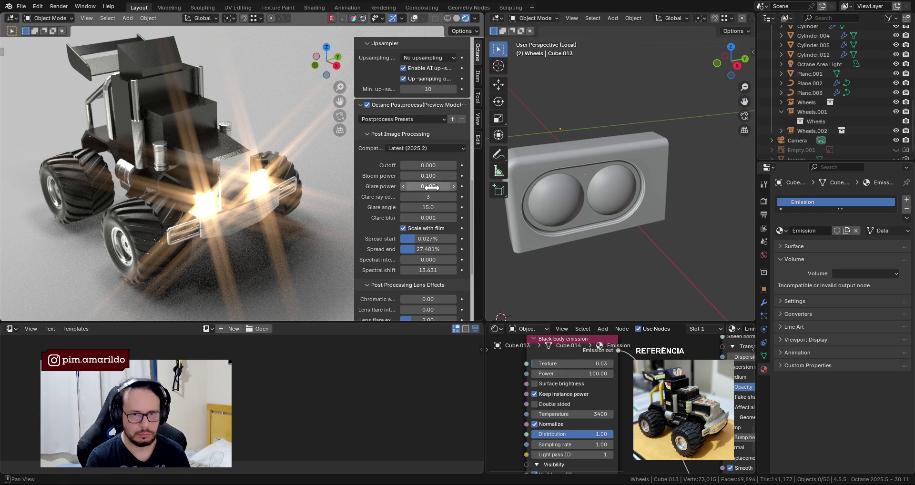
pyautogui.click(431, 186)
pyautogui.write('0.1')
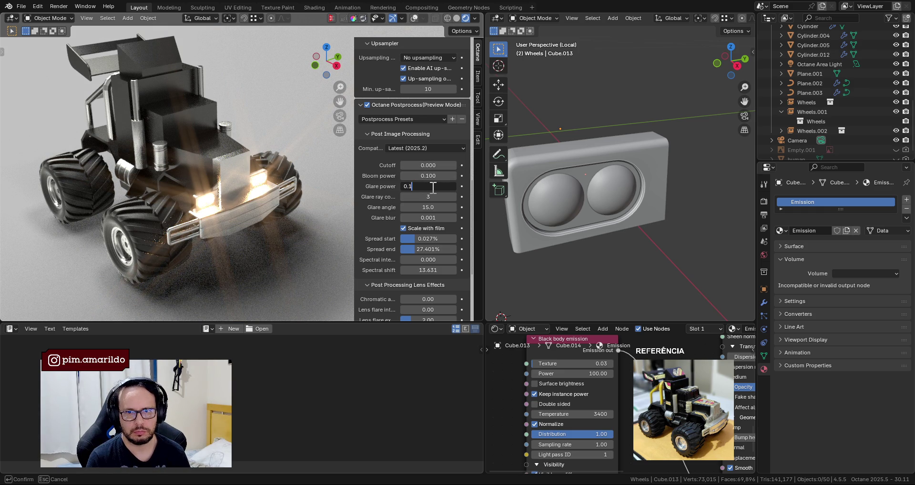
pyautogui.press('Return')
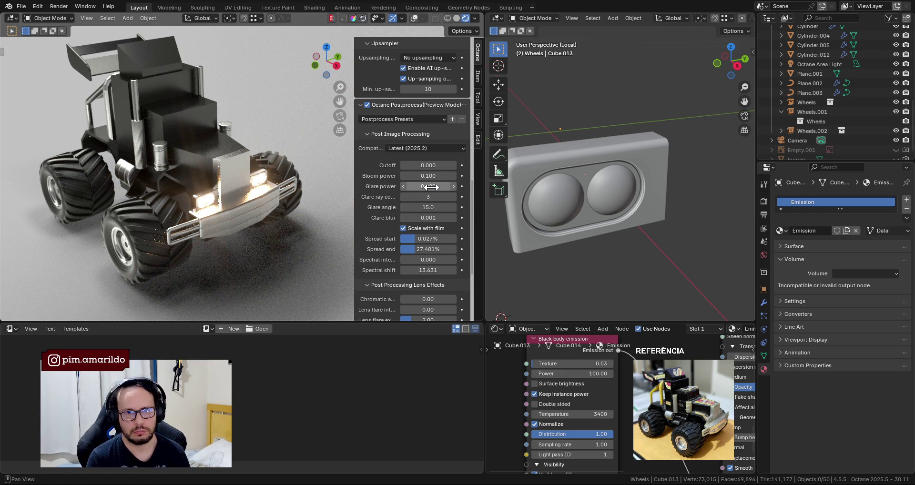
pyautogui.click(435, 177)
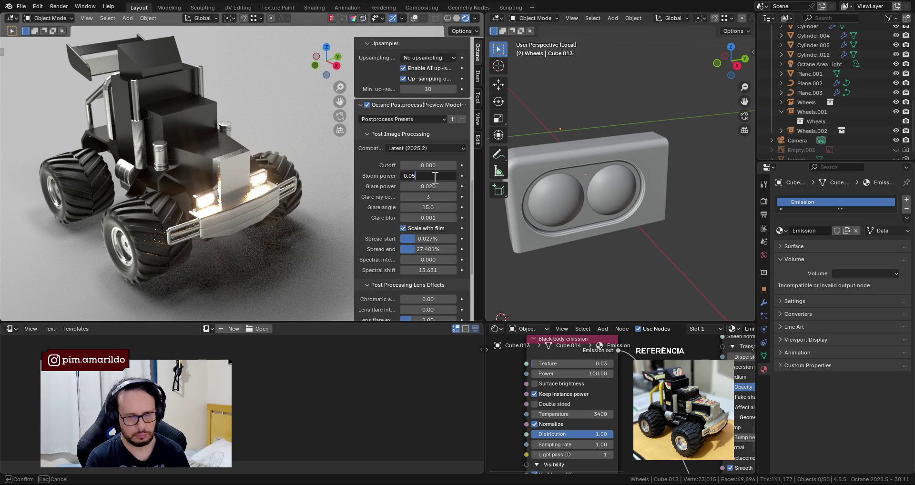
pyautogui.press('Return')
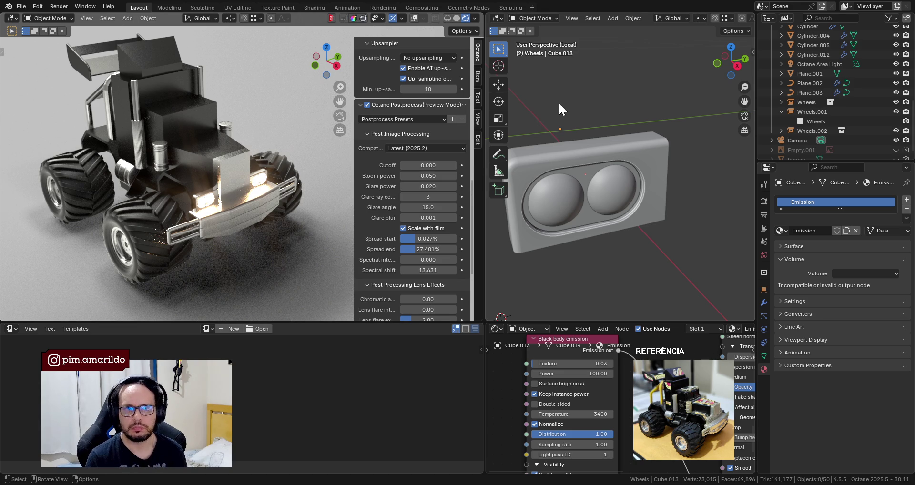
# Undo back to bloom 3, glare 0.5 and surface brightness on.
pyautogui.hotkey('ctrl', 'z')
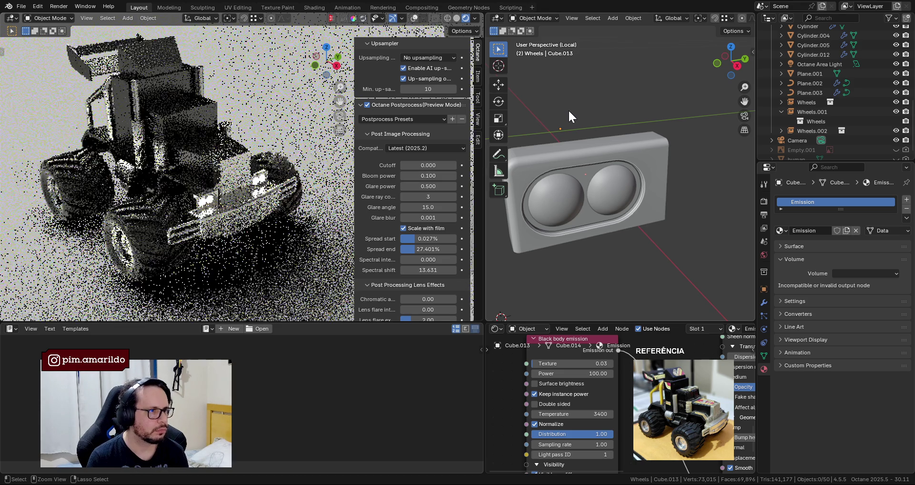
pyautogui.hotkey('ctrl', 'z')
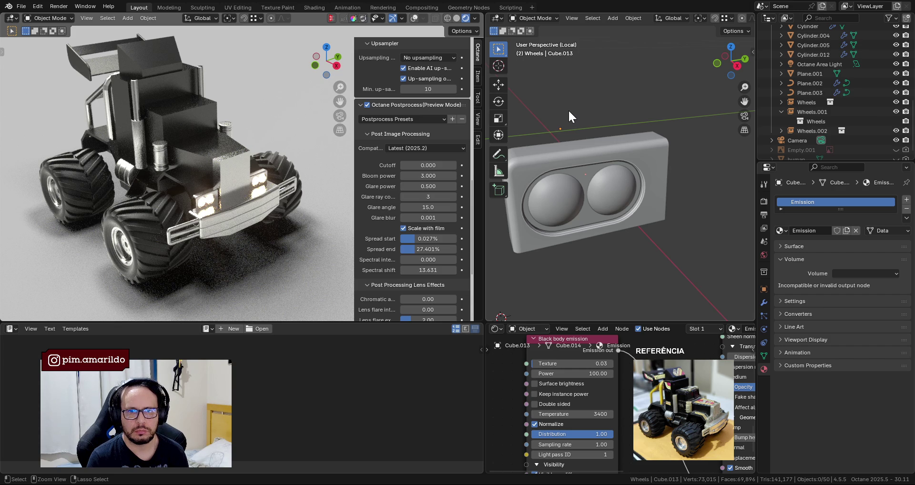
pyautogui.hotkey('ctrl', 'z')
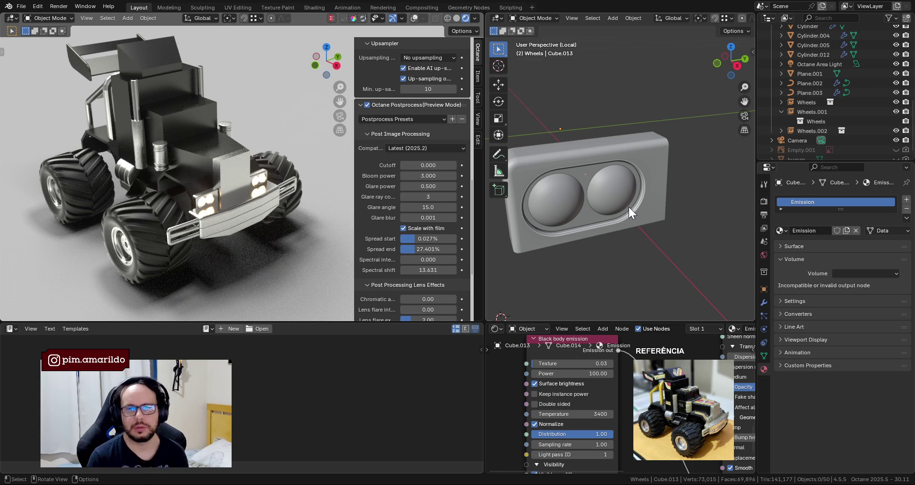
# Merge vertices by distance on the two sphere lenses and housing; none are removed.
pyautogui.click(614, 191)
pyautogui.keyDown('shift'); pyautogui.click(638, 188); pyautogui.keyUp('shift')
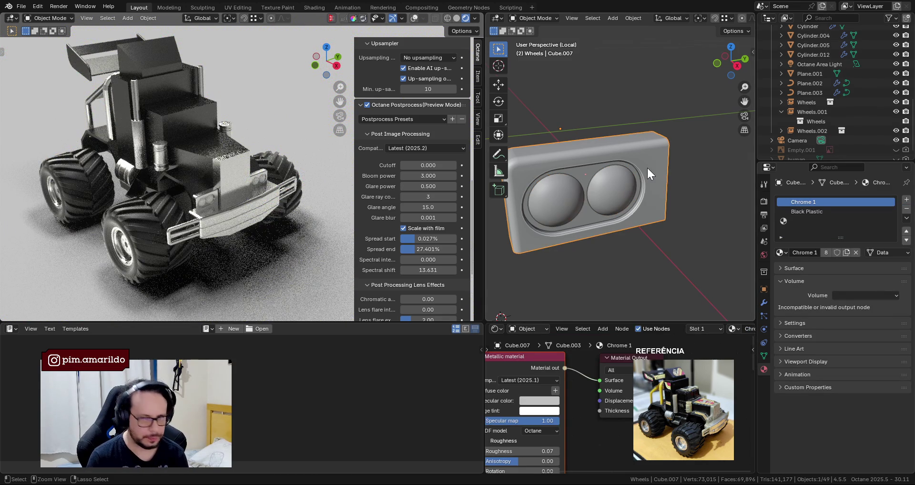
pyautogui.press('Tab')
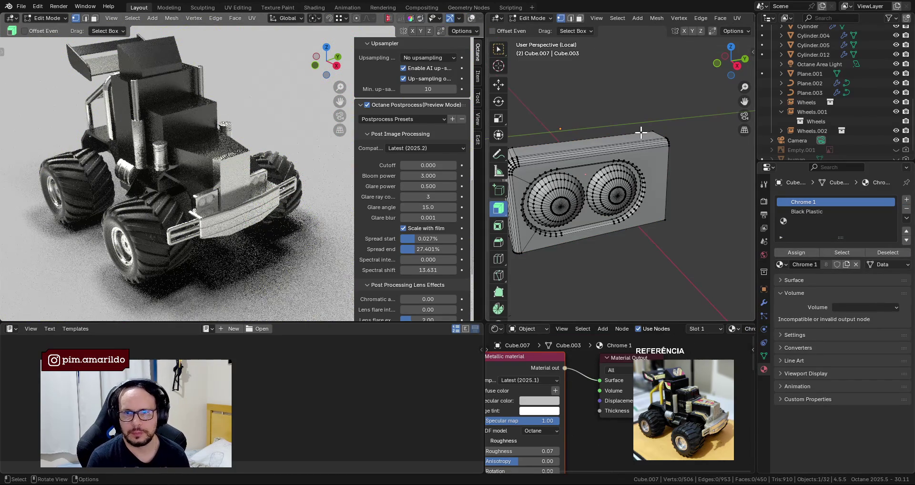
pyautogui.press('a')
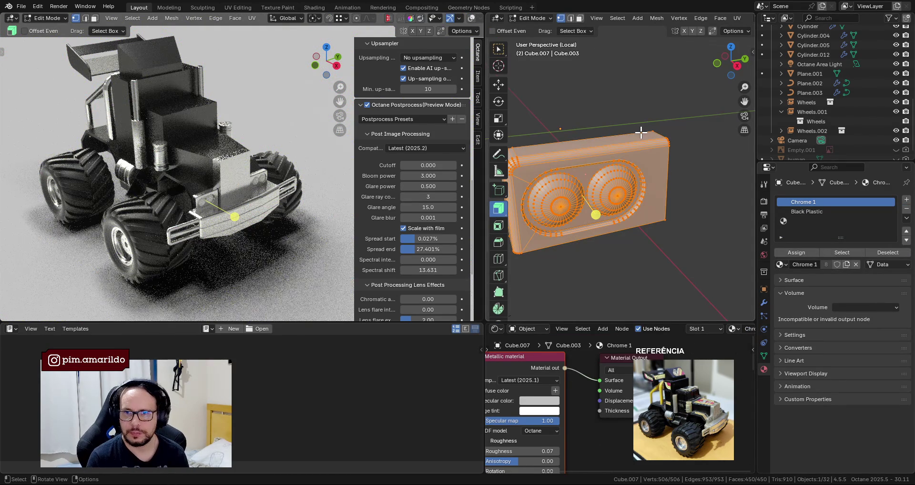
pyautogui.press('m')
pyautogui.click(624, 132)
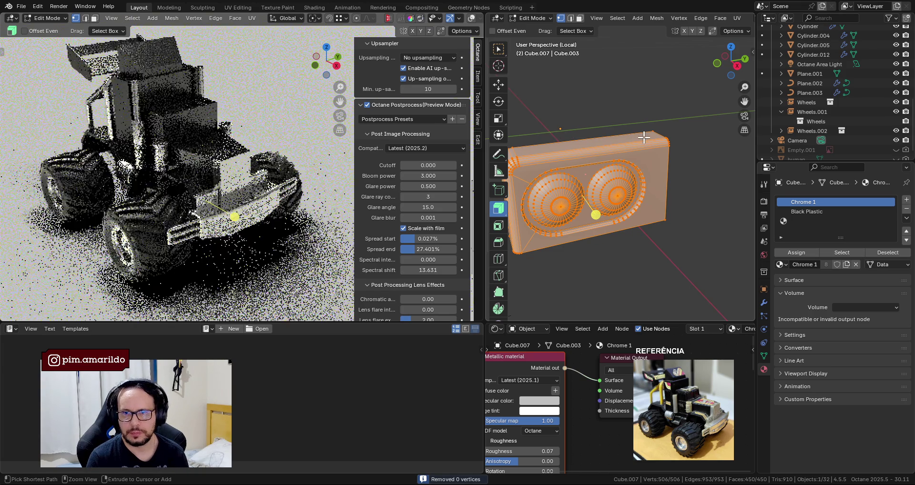
pyautogui.press('Tab')
pyautogui.click(644, 138)
pyautogui.moveTo(644, 137)
pyautogui.mouseDown(button='middle')
pyautogui.moveTo(707, 134)
pyautogui.moveTo(607, 132)
pyautogui.mouseUp(button='middle')
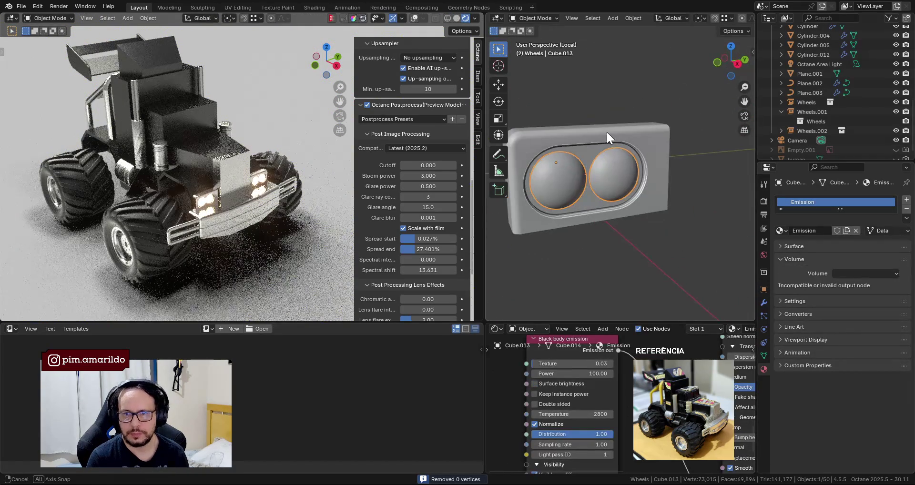
# Inspect the headlight lamps in local view, trying a move and cancelling it.
pyautogui.click(577, 178)
pyautogui.press('g')
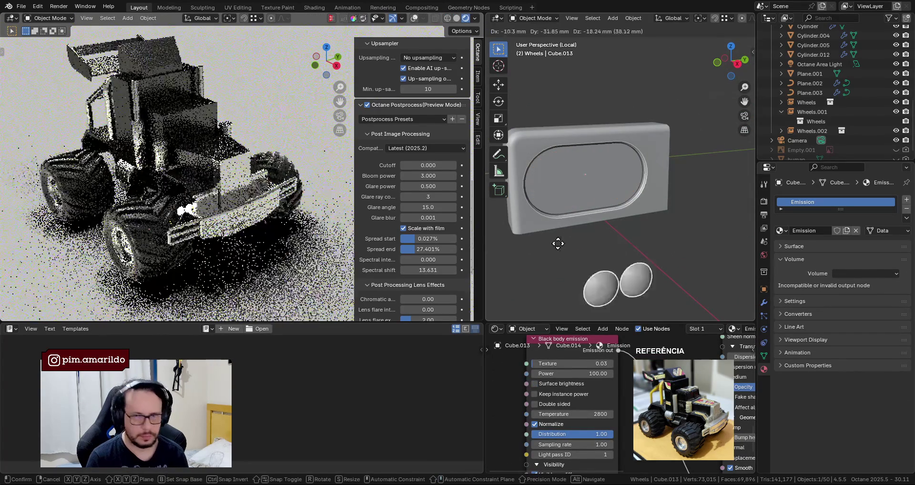
pyautogui.press('Escape')
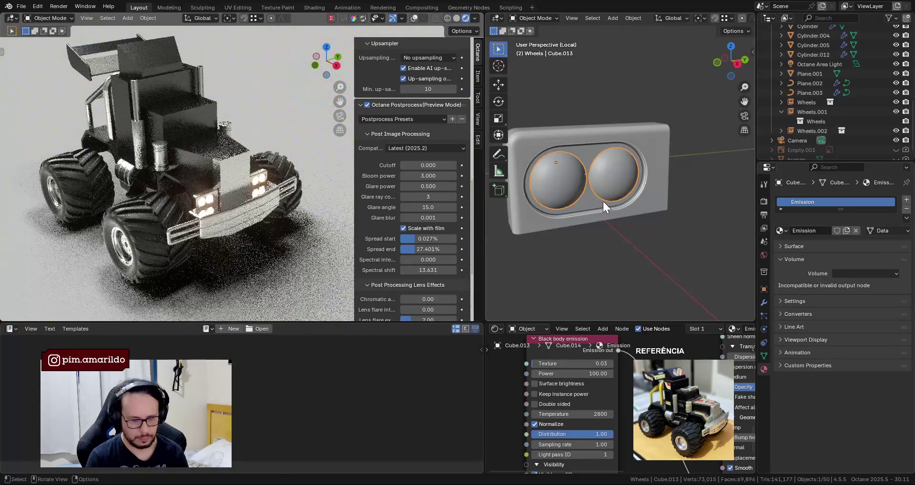
pyautogui.press('KP_Divide')
pyautogui.press('KP_Divide')
pyautogui.moveTo(591, 197); pyautogui.dragTo(668, 190, button='middle')
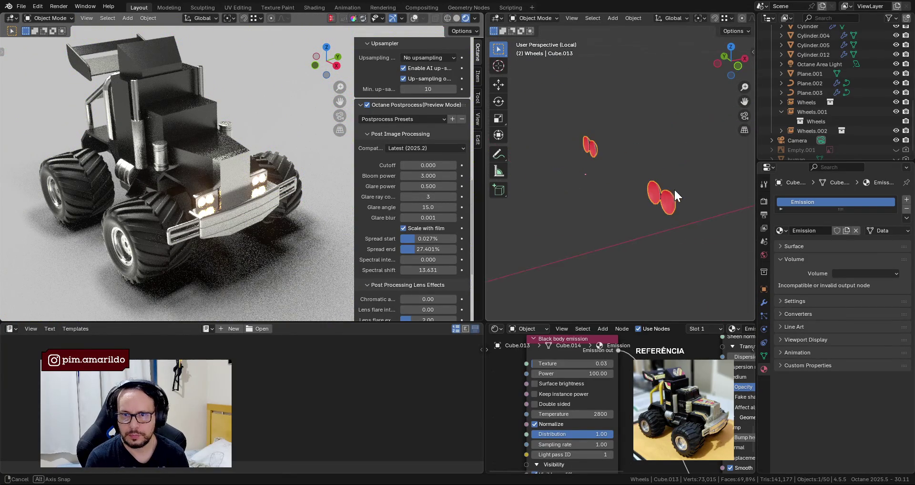
pyautogui.press('KP_Divide')
pyautogui.scroll(3, 610, 187)
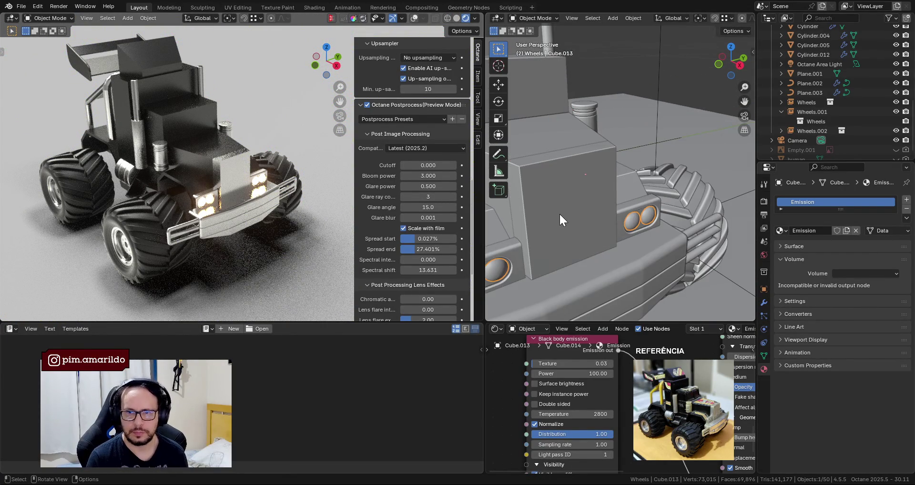
pyautogui.keyDown('shift'); pyautogui.moveTo(559, 213); pyautogui.dragTo(613, 217, button='middle'); pyautogui.keyUp('shift')
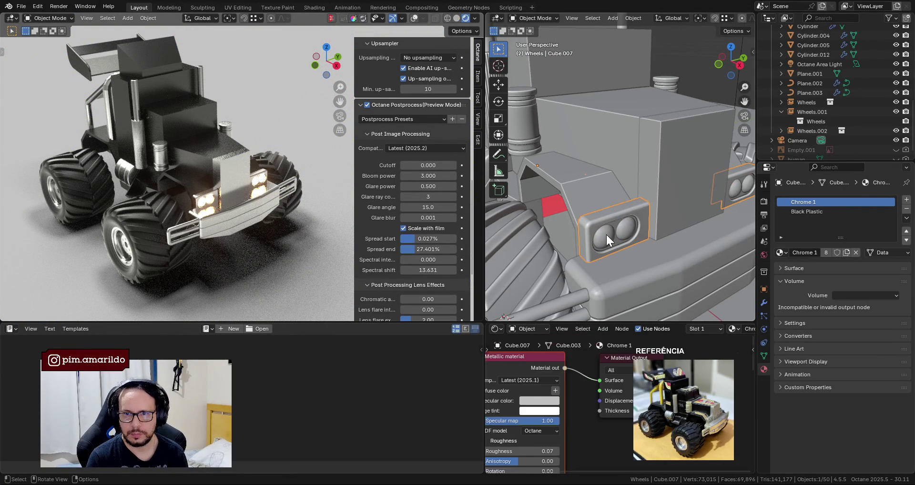
pyautogui.scroll(-5, 605, 233)
# Save as 001-B.blend, then select both front headlights for Link/Transfer Data.
pyautogui.hotkey('ctrl', 's')
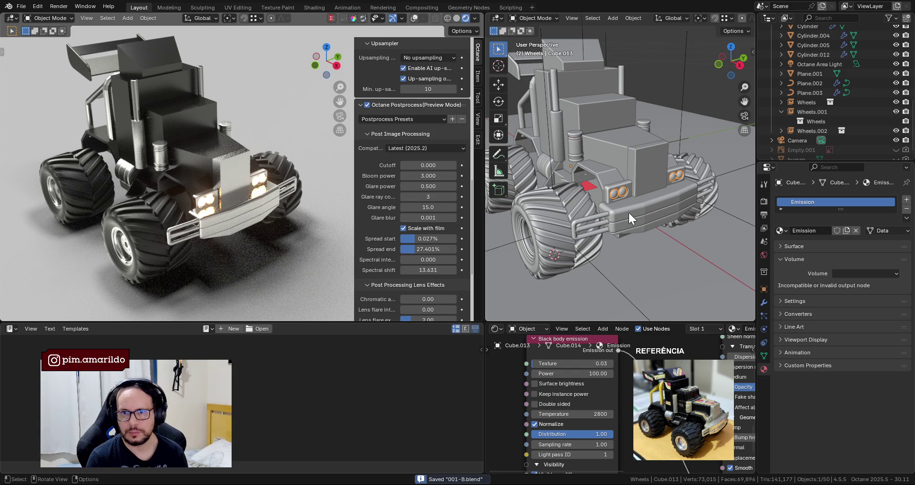
pyautogui.moveTo(680, 333); pyautogui.dragTo(730, 336, button='middle')
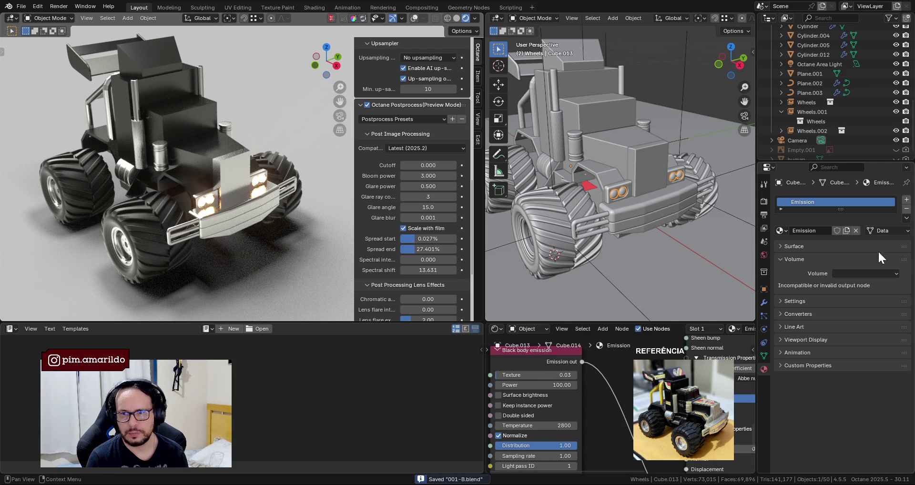
pyautogui.click(615, 193)
pyautogui.keyDown('shift'); pyautogui.click(674, 175); pyautogui.keyUp('shift')
pyautogui.hotkey('ctrl', 'l')
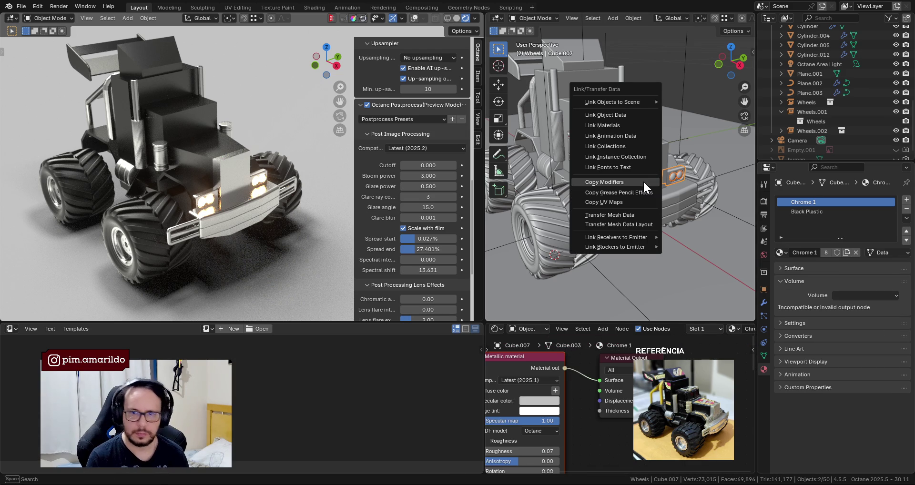